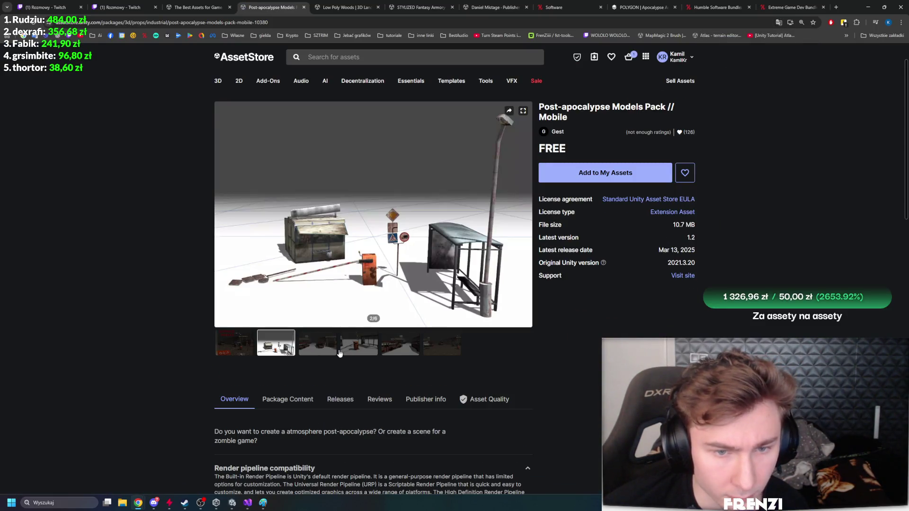
# Browse the Post-apocalypse Models Pack preview images, briefly checking the apocalypse search results
pyautogui.click(331, 348)
pyautogui.click(360, 343)
pyautogui.click(400, 344)
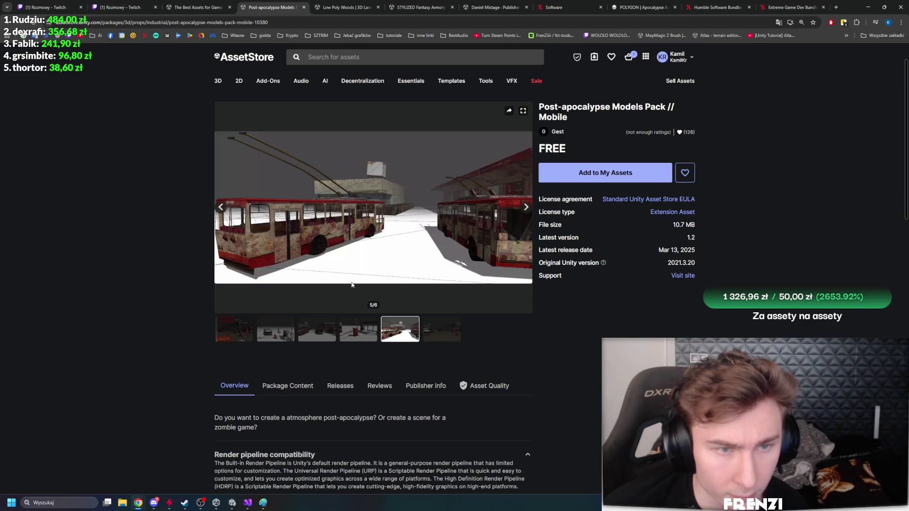
pyautogui.click(197, 7)
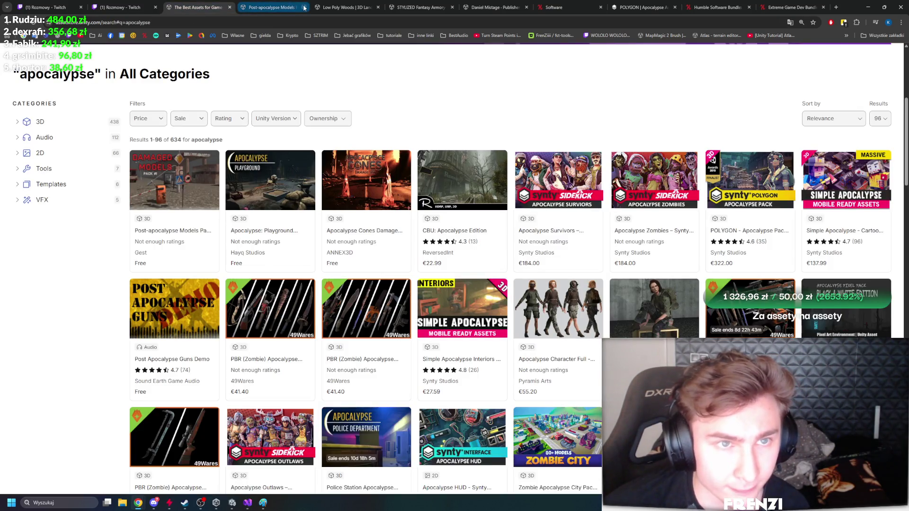
pyautogui.click(279, 7)
pyautogui.click(332, 342)
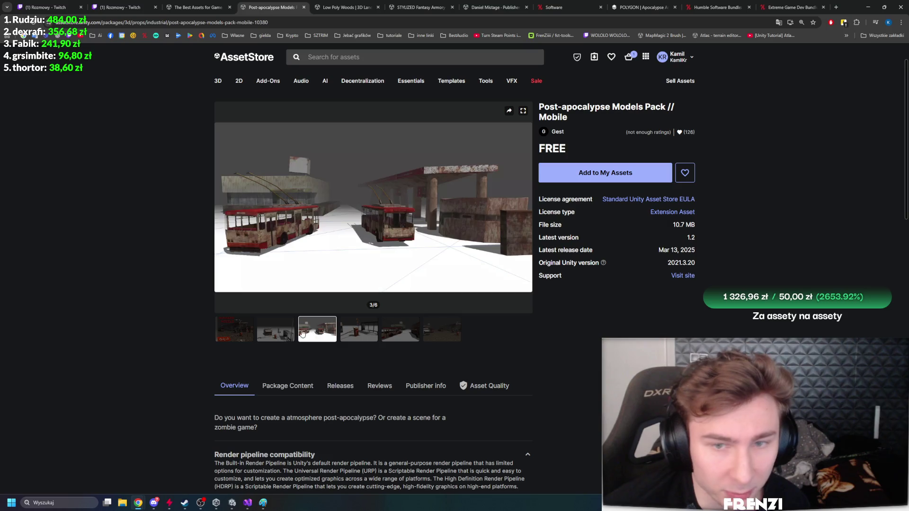
pyautogui.click(292, 332)
# View the bus scene and barrier previews, then return to the apocalypse search results
pyautogui.scroll(-2, 254, 317)
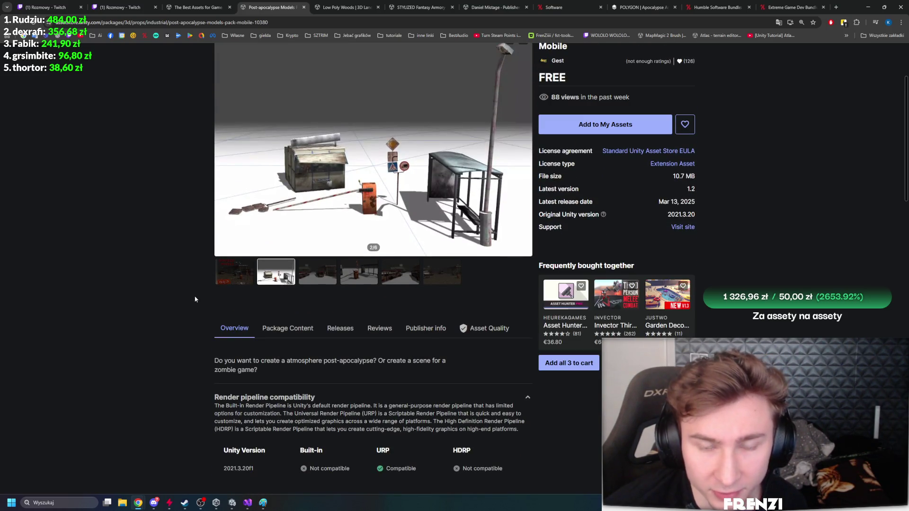
pyautogui.scroll(2, 206, 310)
pyautogui.click(334, 344)
pyautogui.click(356, 339)
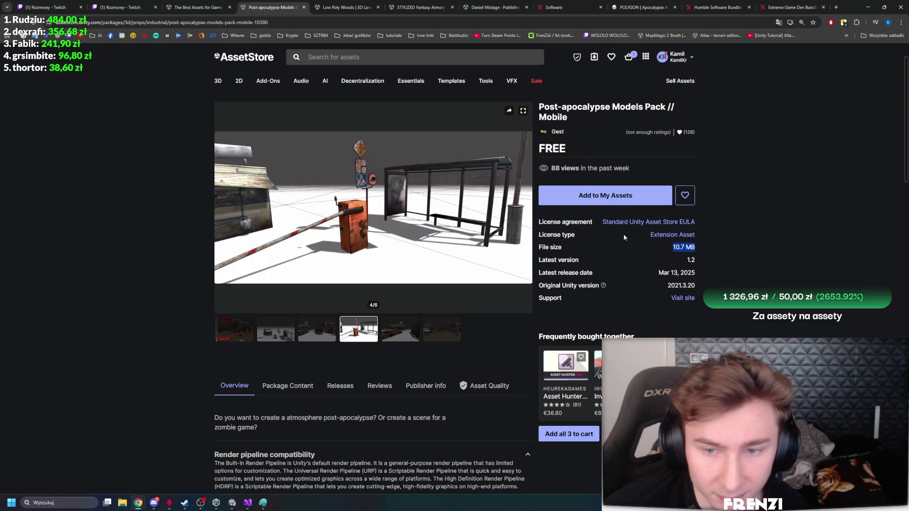
pyautogui.click(198, 7)
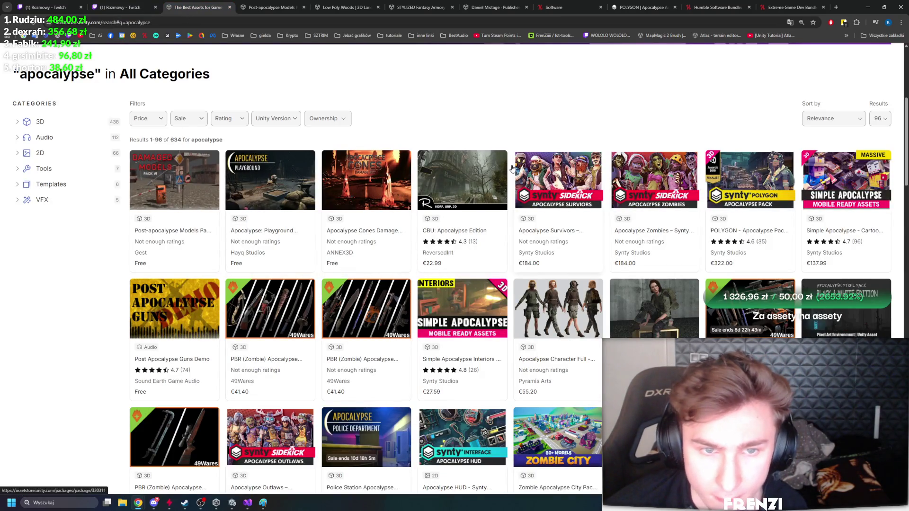
pyautogui.scroll(4, 231, 170)
pyautogui.scroll(-3, 240, 186)
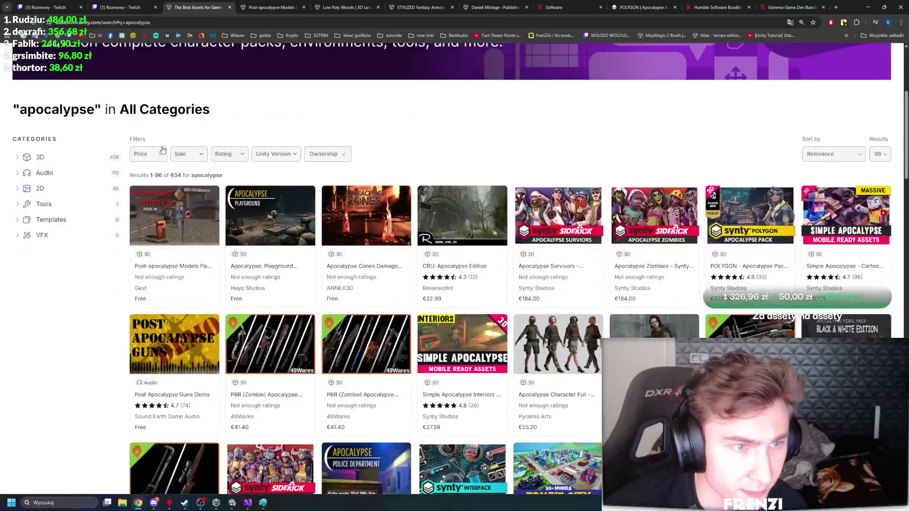
# Filter the apocalypse results to Free items only
pyautogui.click(162, 154)
pyautogui.click(142, 174)
pyautogui.click(85, 334)
# Scroll through the 26 free results and open the Low Poly Barriers Pack Free page
pyautogui.scroll(-2, 100, 301)
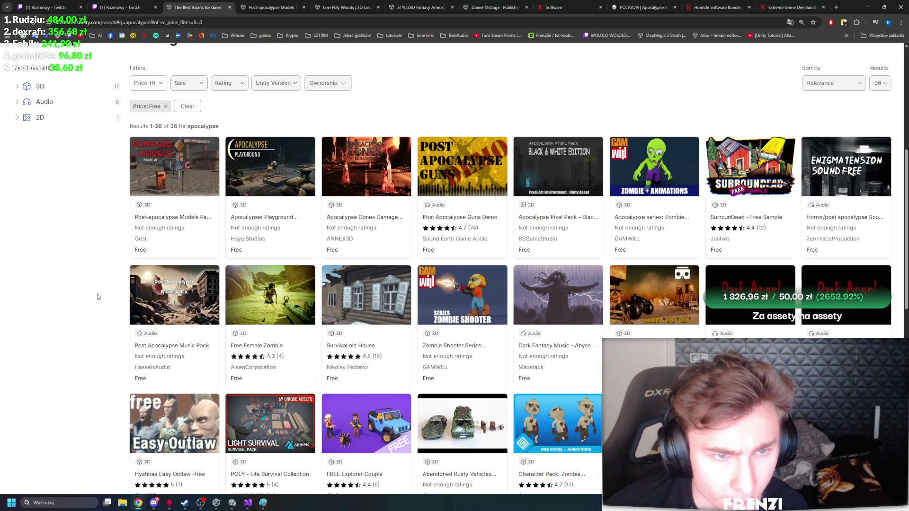
pyautogui.scroll(-2, 98, 296)
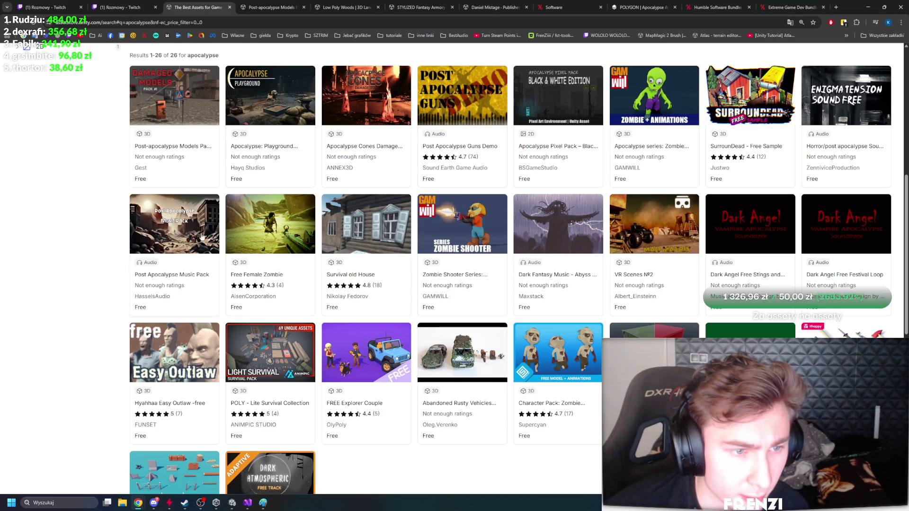
pyautogui.scroll(-4, 81, 243)
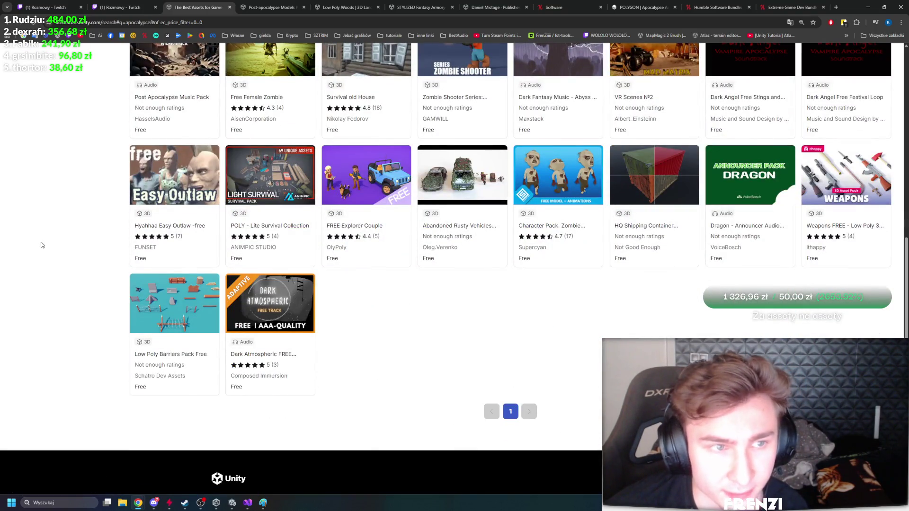
pyautogui.scroll(1, 41, 244)
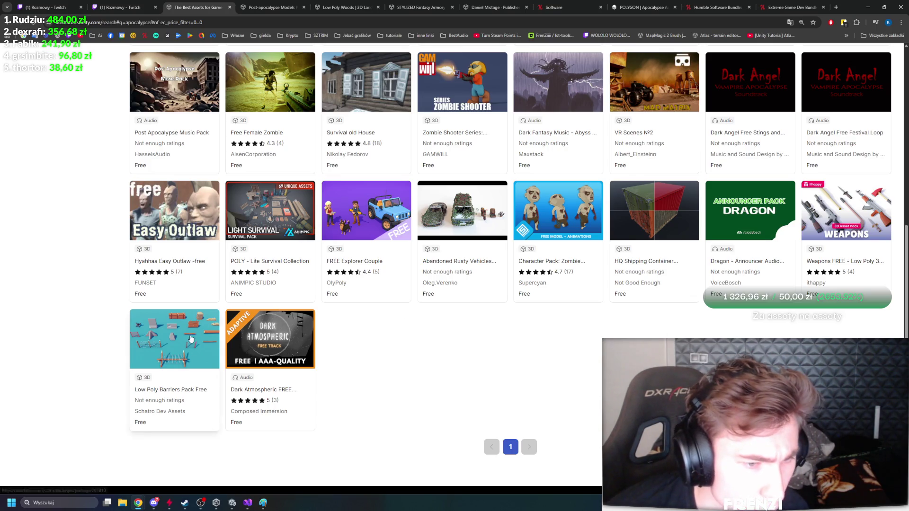
pyautogui.click(447, 4)
pyautogui.moveTo(447, 4); pyautogui.dragTo(257, 7)
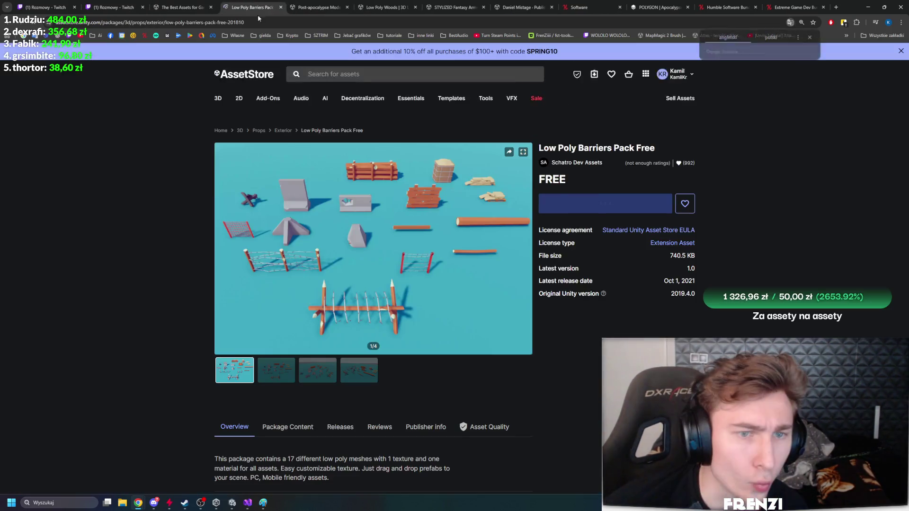
# View the third and fourth barriers previews, return to results, and open POLY - Lite Survival Collection in a new tab
pyautogui.scroll(-1, 322, 213)
pyautogui.click(321, 290)
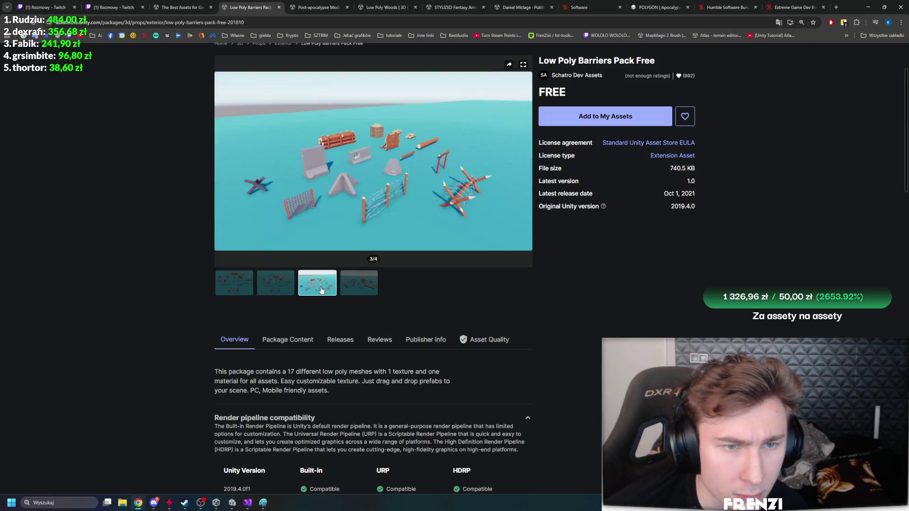
pyautogui.click(357, 283)
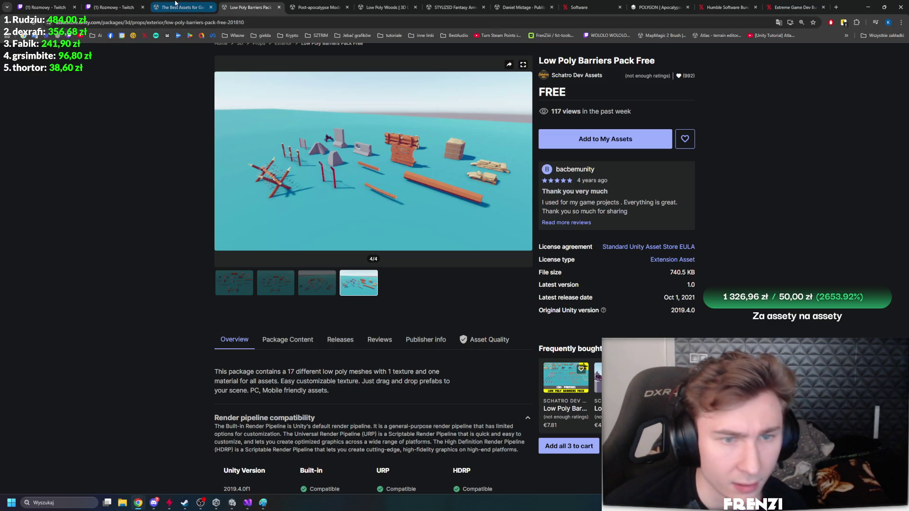
pyautogui.click(175, 4)
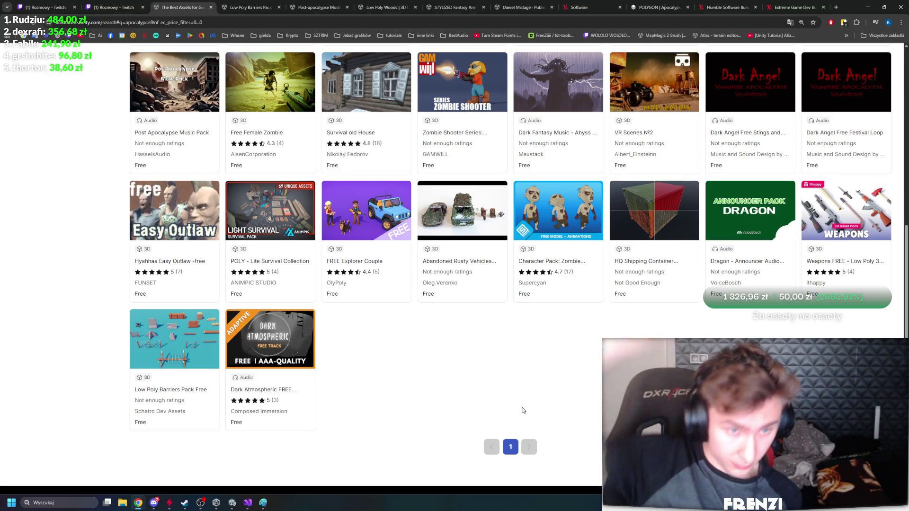
pyautogui.middleClick(294, 331)
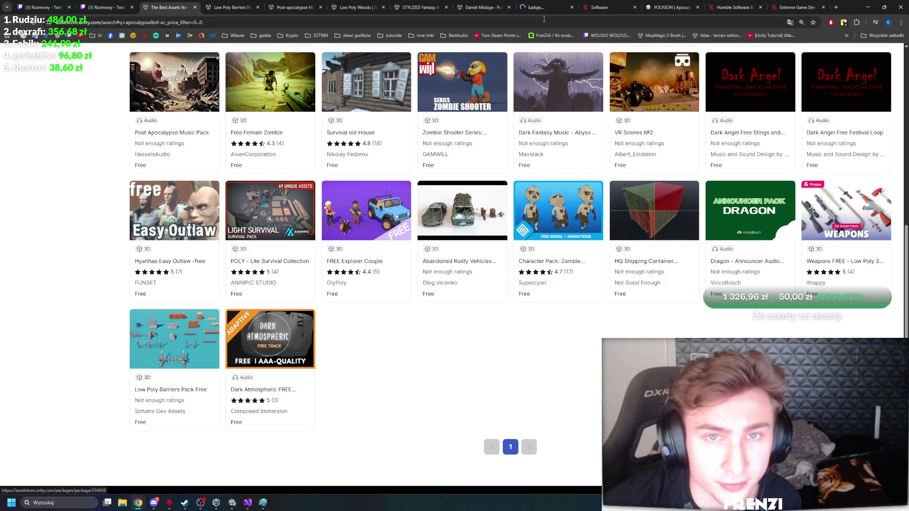
# Cycle through the POLY - Lite Survival Collection preview images, including the weapons shot
pyautogui.moveTo(544, 7); pyautogui.dragTo(232, 7)
pyautogui.scroll(-2, 284, 265)
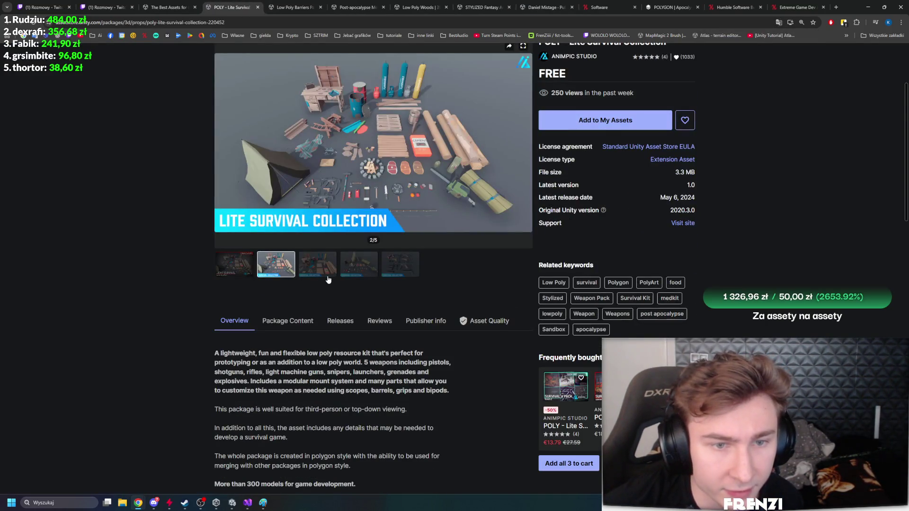
pyautogui.scroll(1, 328, 280)
pyautogui.click(322, 293)
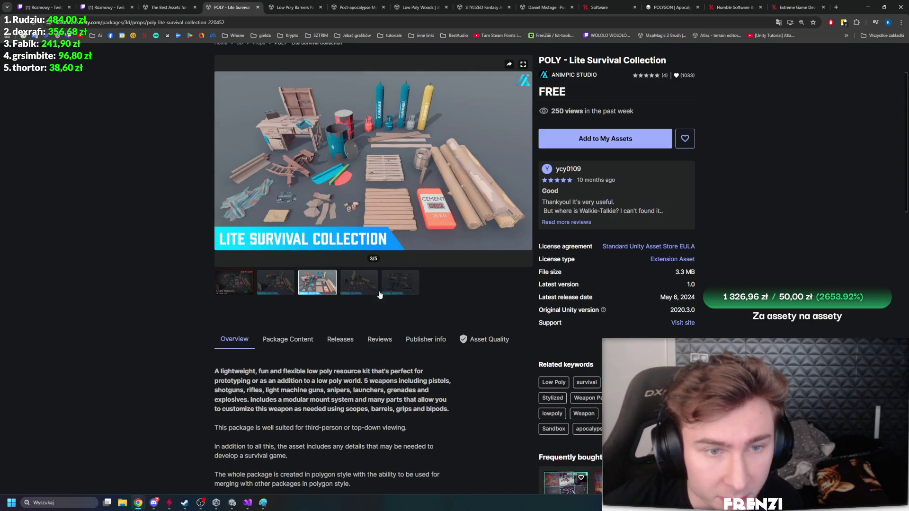
pyautogui.click(378, 290)
pyautogui.click(415, 282)
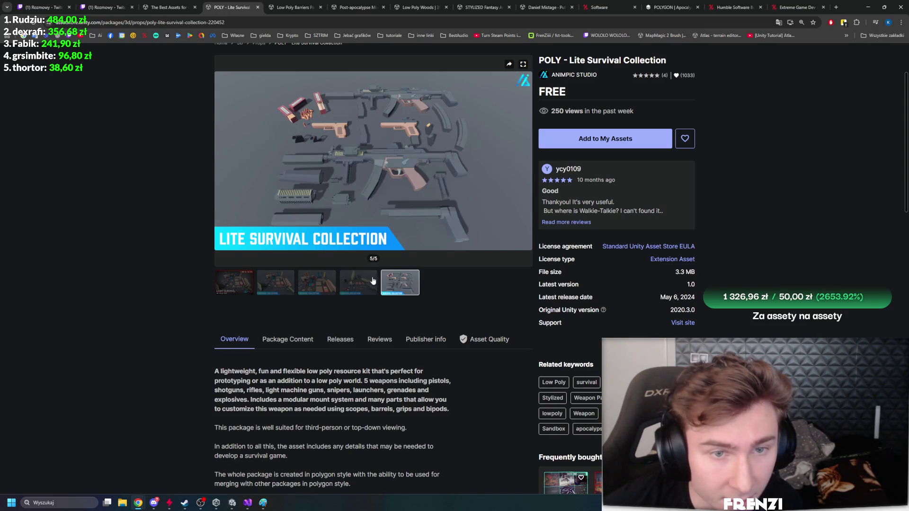
pyautogui.click(360, 282)
pyautogui.click(330, 284)
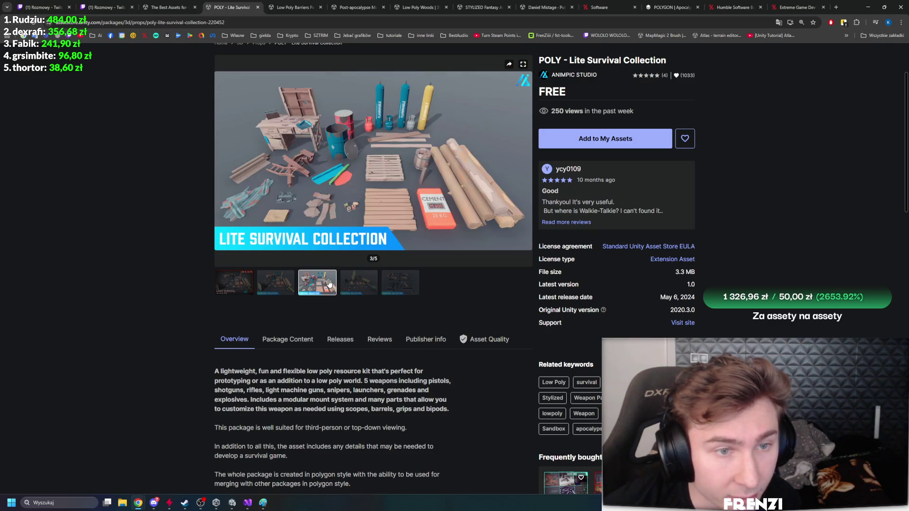
pyautogui.click(283, 284)
pyautogui.click(247, 282)
# Move on to the POLY - Lite Survival Bundle and view its tents and camping gear previews
pyautogui.scroll(1, 244, 286)
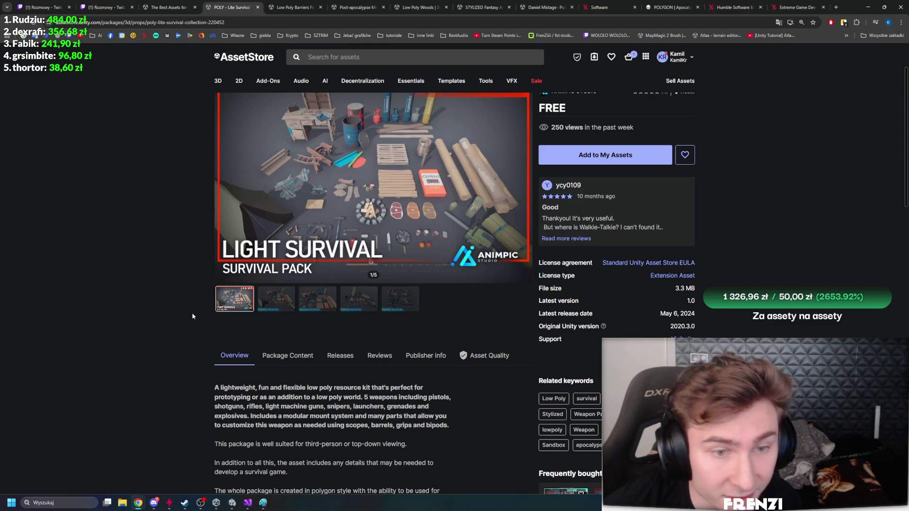
pyautogui.scroll(1, 191, 314)
pyautogui.scroll(-1, 189, 313)
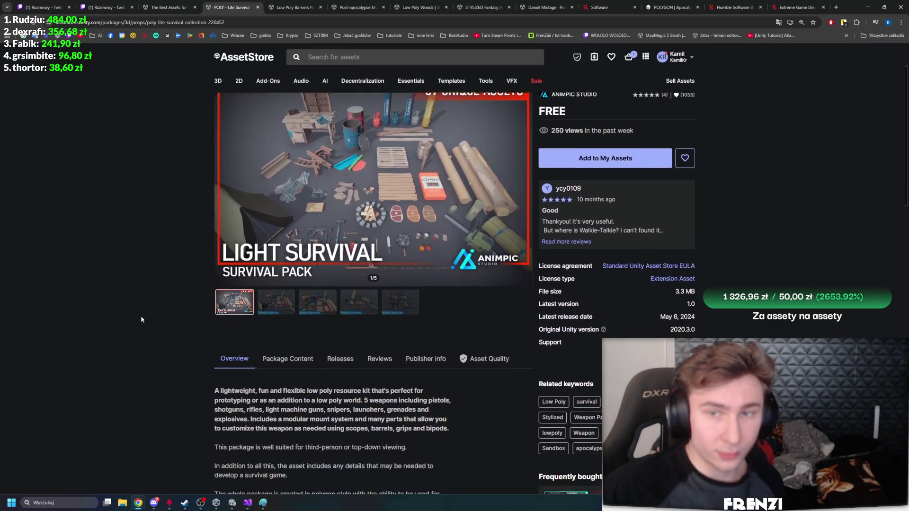
pyautogui.scroll(-2, 141, 315)
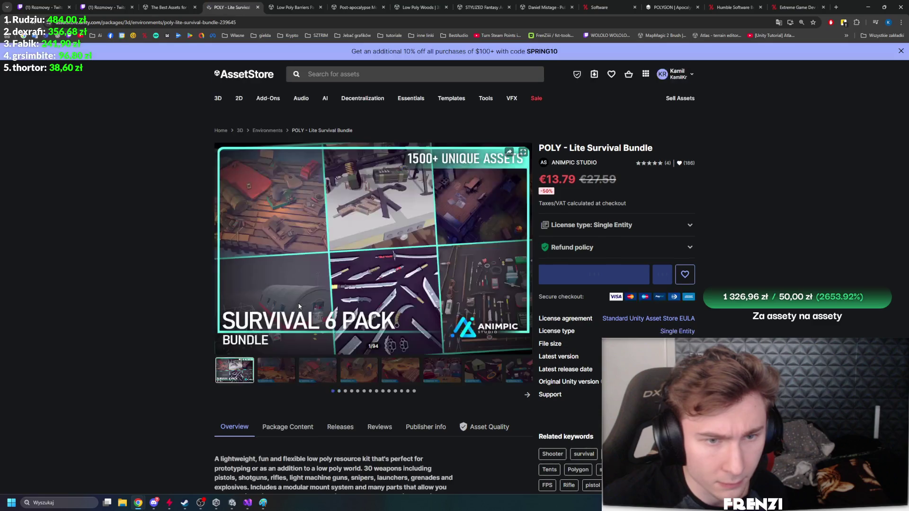
pyautogui.scroll(-2, 323, 271)
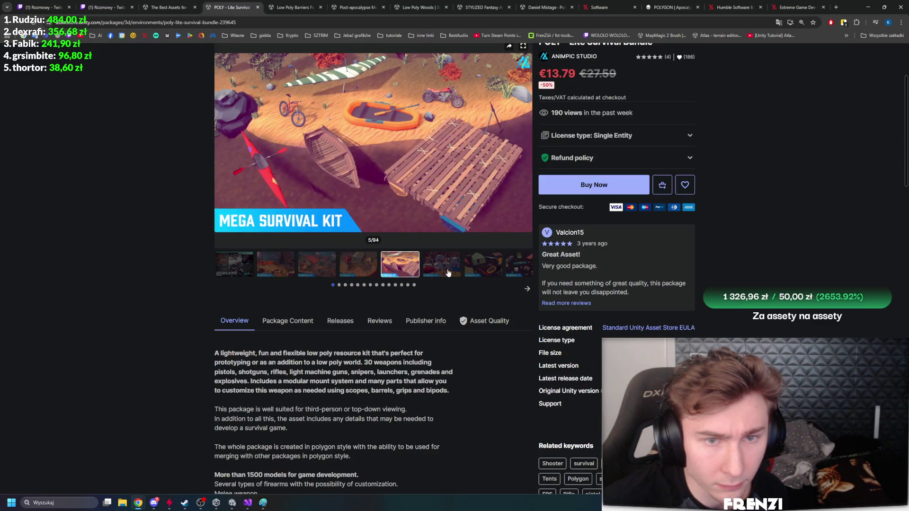
pyautogui.click(479, 271)
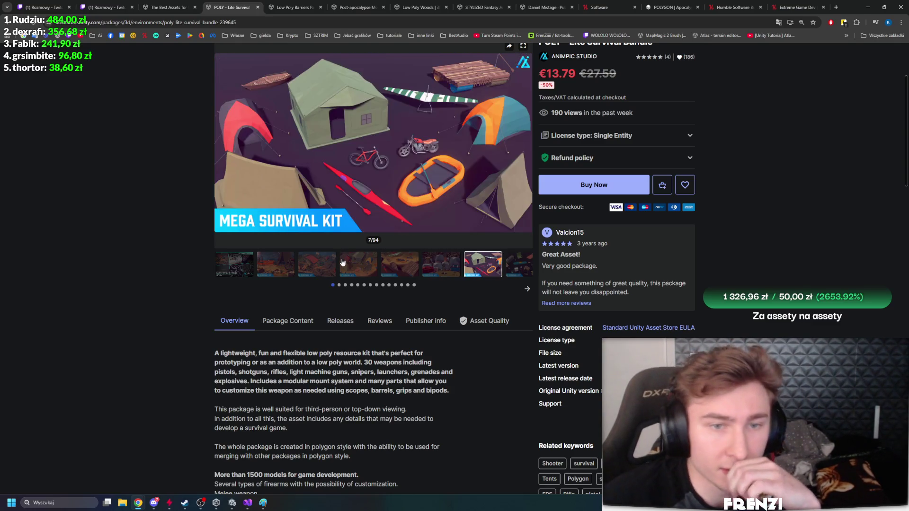
pyautogui.click(520, 270)
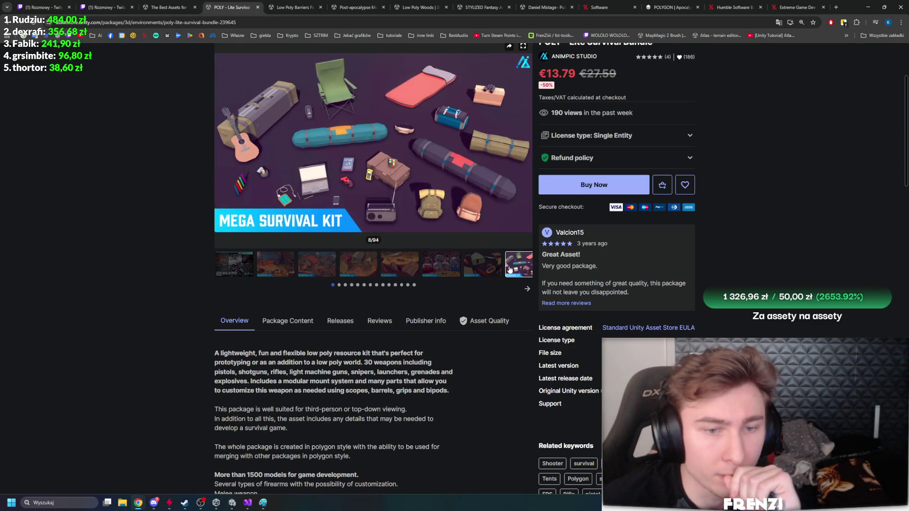
# Page further through the bundle thumbnails to the trees preview, then switch back to Unity
pyautogui.click(526, 289)
pyautogui.click(526, 288)
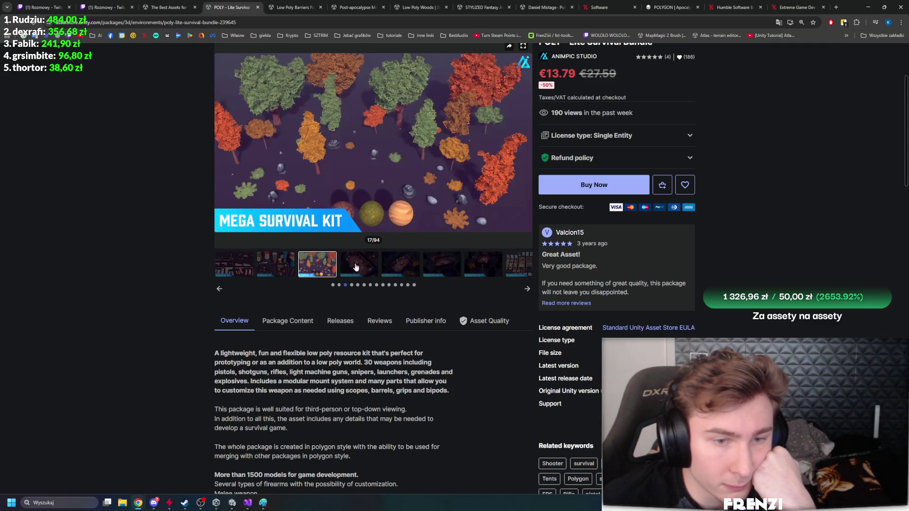
pyautogui.click(311, 260)
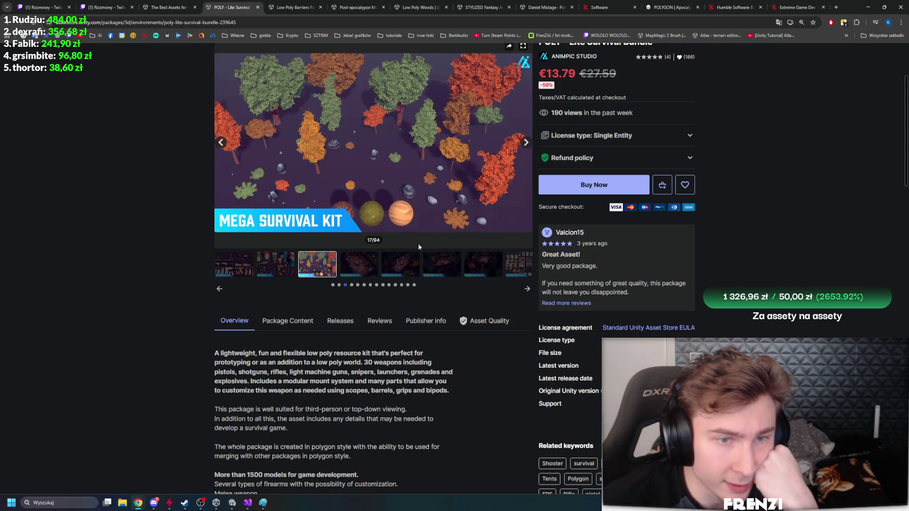
pyautogui.click(526, 290)
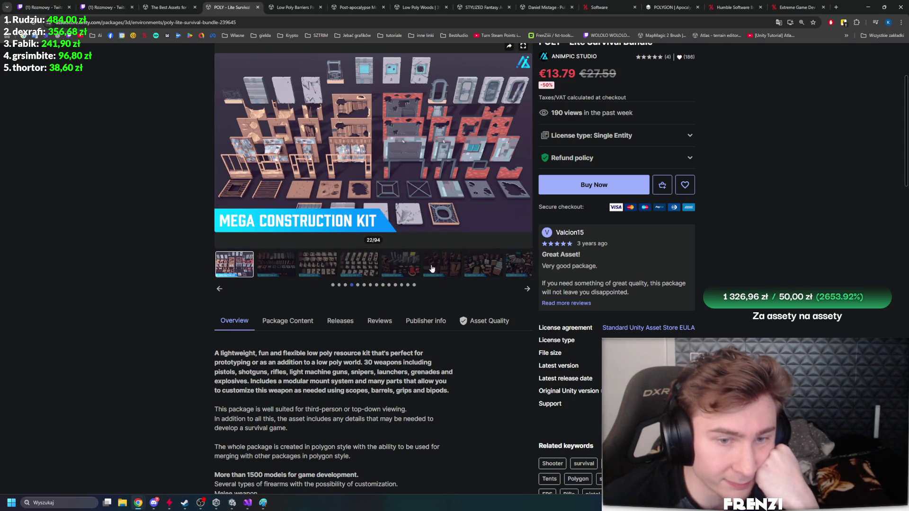
pyautogui.hotkey('alt', 'Tab')
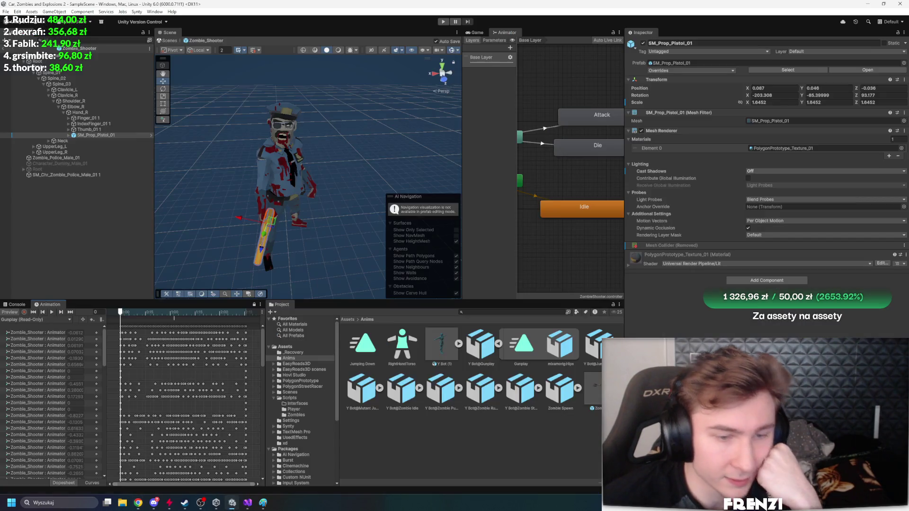
# Exit the Zombie_Shooter prefab, widen the Scene view and fly down to the road and bridge
pyautogui.click(83, 237)
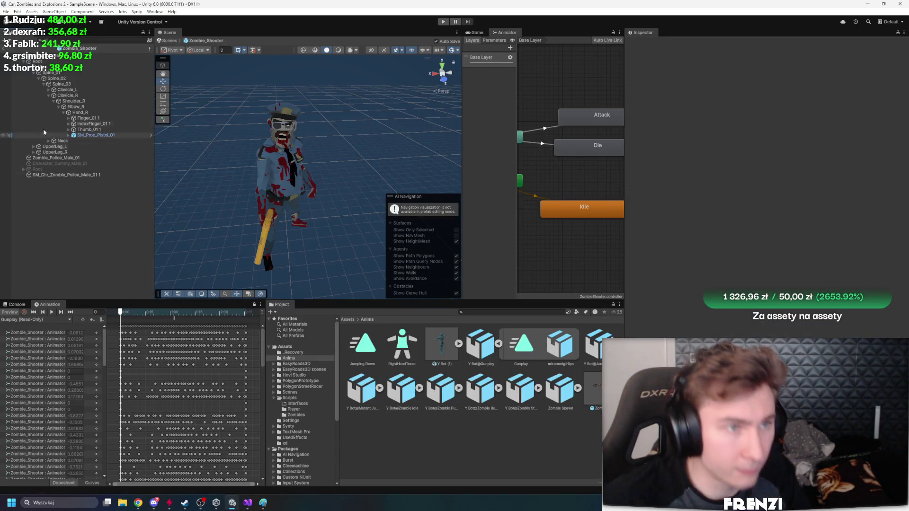
pyautogui.click(4, 46)
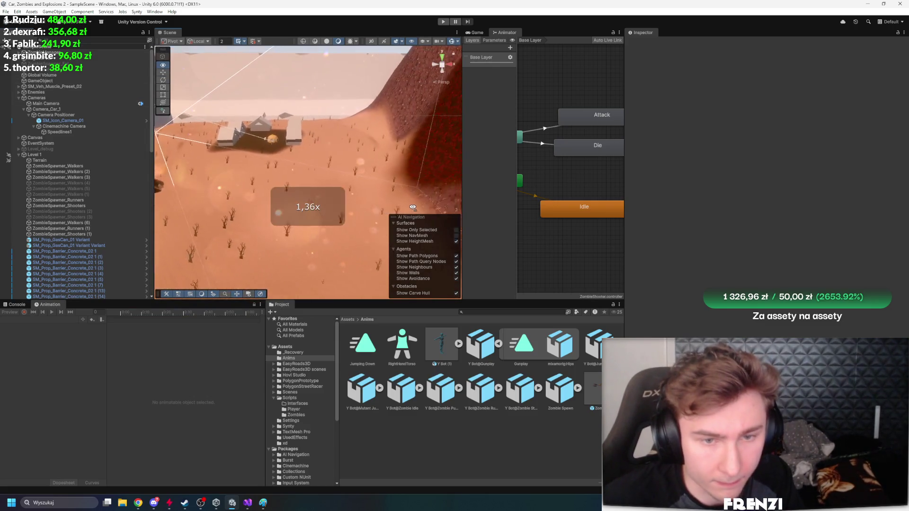
pyautogui.moveTo(462, 172); pyautogui.dragTo(575, 173)
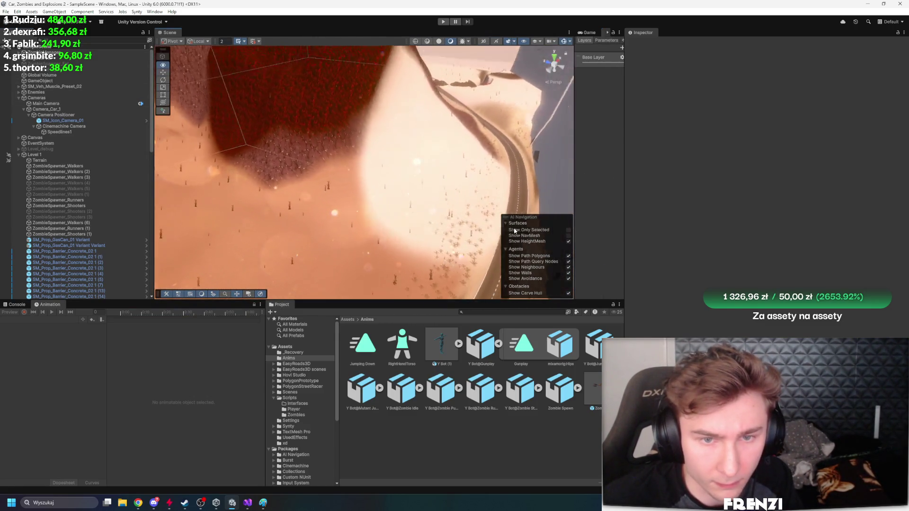
pyautogui.moveTo(504, 224)
pyautogui.mouseDown()
pyautogui.moveTo(431, 204)
pyautogui.moveTo(393, 181)
pyautogui.moveTo(405, 133)
pyautogui.moveTo(264, 224)
pyautogui.moveTo(241, 207)
pyautogui.mouseUp()
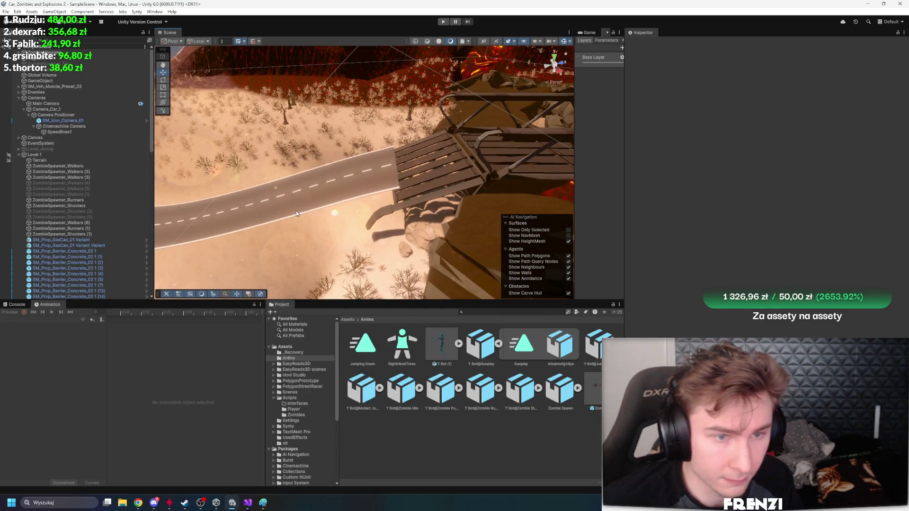
# Select the road objects, then the Road Network to show its ER Modular Base settings
pyautogui.click(275, 186)
pyautogui.click(60, 221)
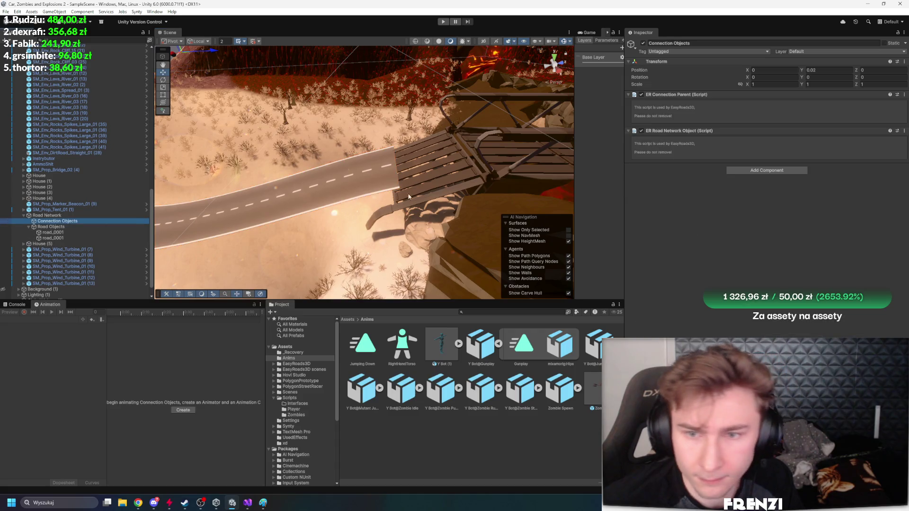
pyautogui.click(82, 227)
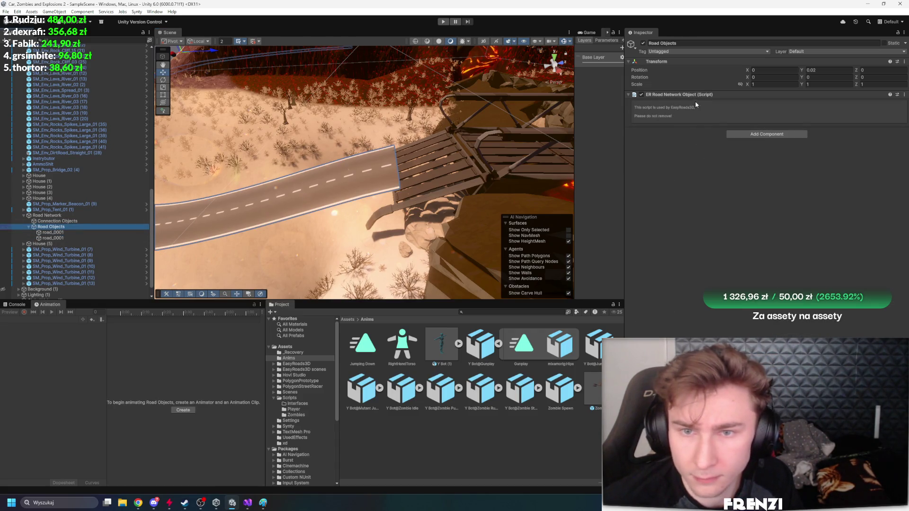
pyautogui.click(52, 216)
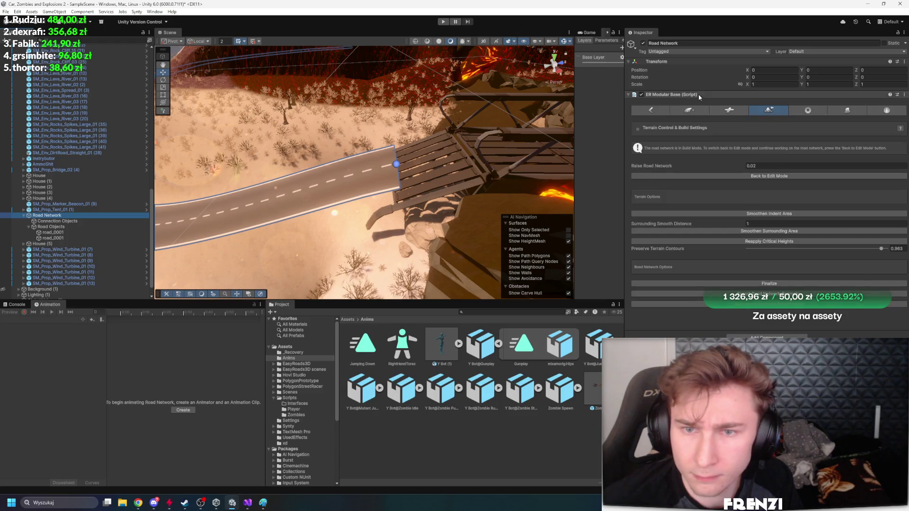
# Put the Road Network back in edit mode and inspect the road along the wall to the bridge
pyautogui.click(782, 175)
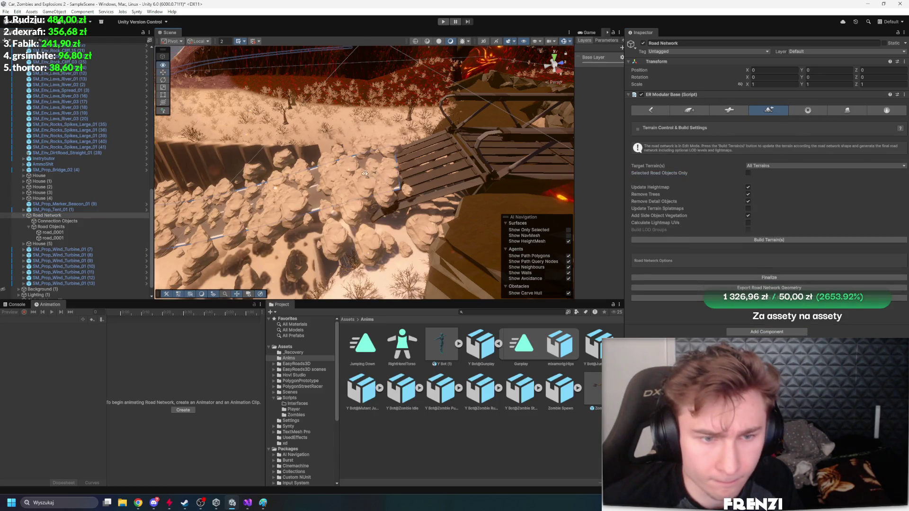
pyautogui.moveTo(293, 171)
pyautogui.mouseDown()
pyautogui.moveTo(317, 177)
pyautogui.moveTo(591, 160)
pyautogui.mouseUp()
pyautogui.moveTo(354, 183)
pyautogui.mouseDown()
pyautogui.moveTo(436, 189)
pyautogui.moveTo(478, 142)
pyautogui.mouseUp()
pyautogui.moveTo(485, 111)
pyautogui.mouseDown()
pyautogui.moveTo(560, 131)
pyautogui.moveTo(493, 158)
pyautogui.moveTo(438, 153)
pyautogui.mouseUp()
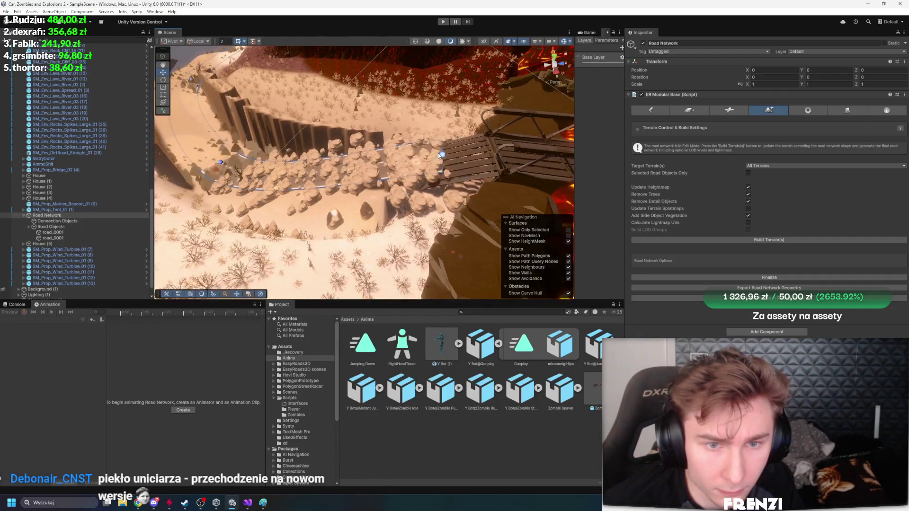
pyautogui.click(438, 154)
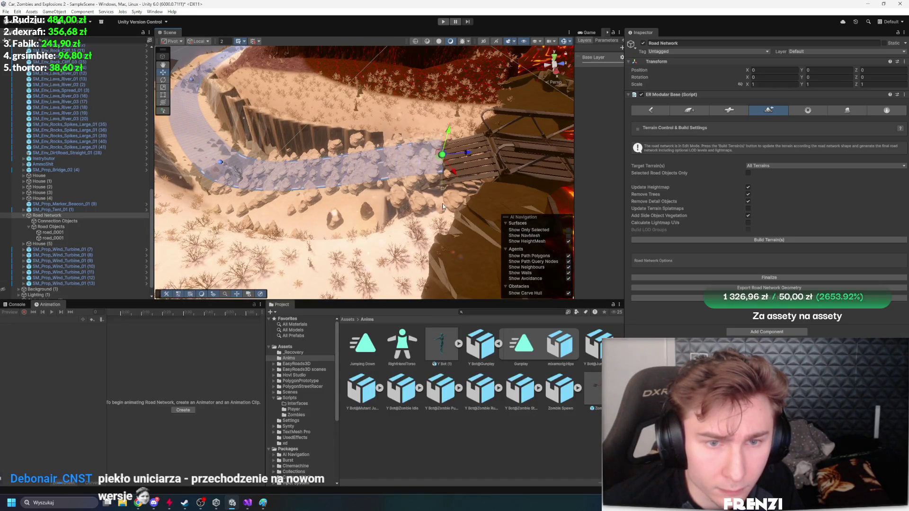
pyautogui.moveTo(435, 231); pyautogui.dragTo(333, 193)
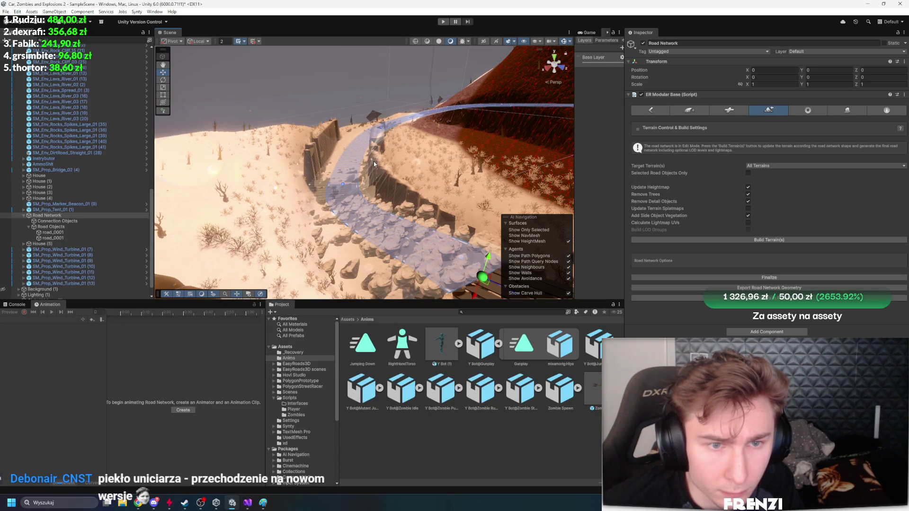
pyautogui.moveTo(384, 158)
pyautogui.mouseDown()
pyautogui.moveTo(371, 185)
pyautogui.moveTo(373, 155)
pyautogui.moveTo(351, 171)
pyautogui.mouseUp()
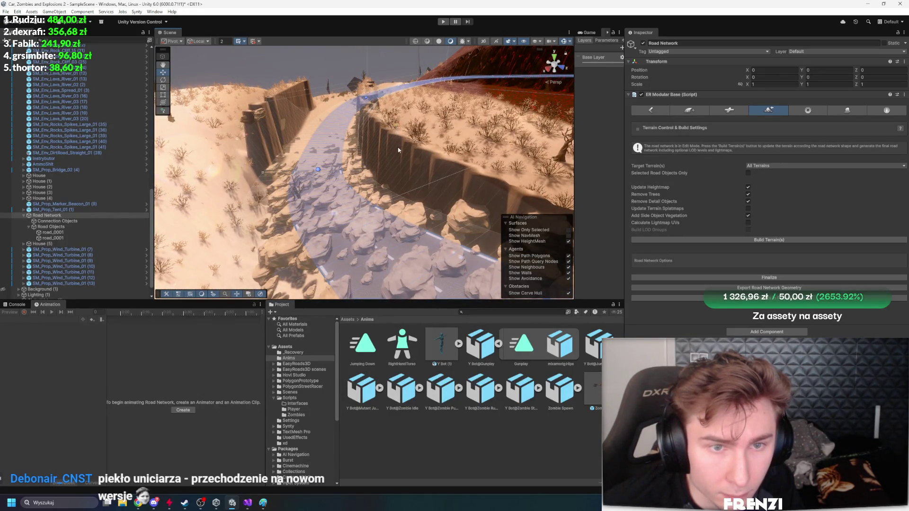
pyautogui.moveTo(397, 155); pyautogui.dragTo(594, 196)
pyautogui.moveTo(520, 180)
pyautogui.mouseDown()
pyautogui.moveTo(403, 128)
pyautogui.moveTo(370, 139)
pyautogui.mouseUp()
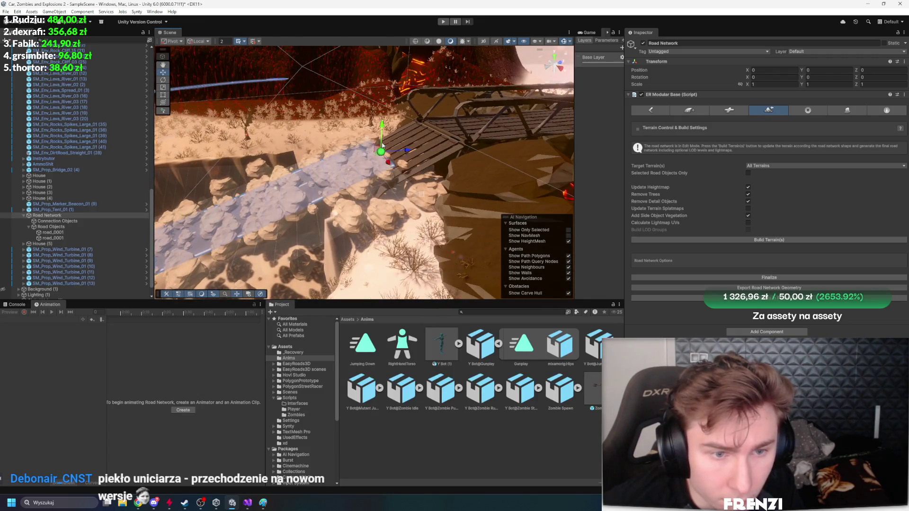
# Build the terrain to conform to the road network and frame the whole network
pyautogui.click(767, 239)
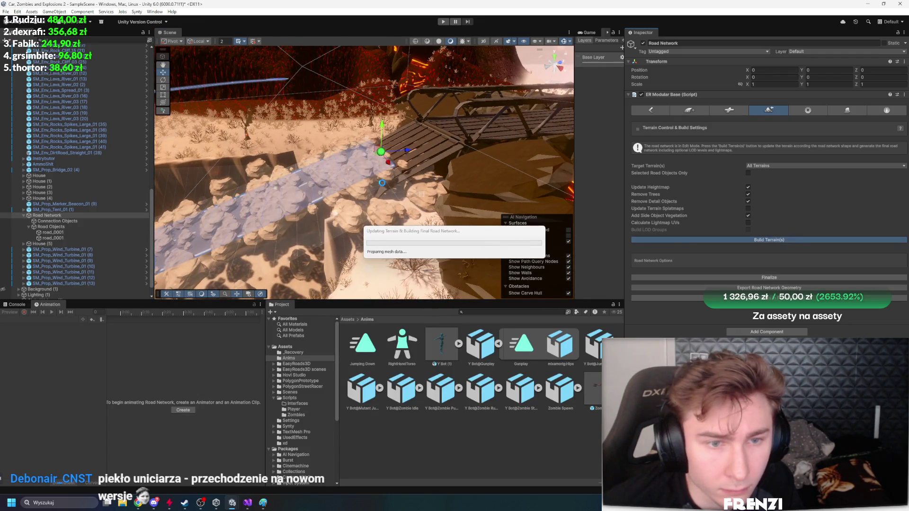
pyautogui.moveTo(265, 190)
pyautogui.mouseDown()
pyautogui.moveTo(190, 199)
pyautogui.moveTo(448, 176)
pyautogui.moveTo(251, 146)
pyautogui.moveTo(361, 166)
pyautogui.moveTo(340, 176)
pyautogui.moveTo(317, 149)
pyautogui.moveTo(275, 171)
pyautogui.moveTo(83, 219)
pyautogui.mouseUp()
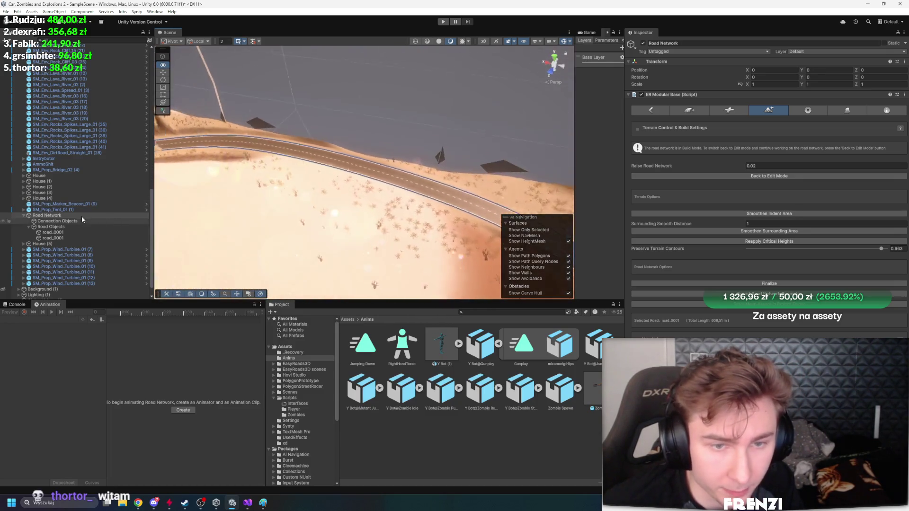
pyautogui.doubleClick(82, 217)
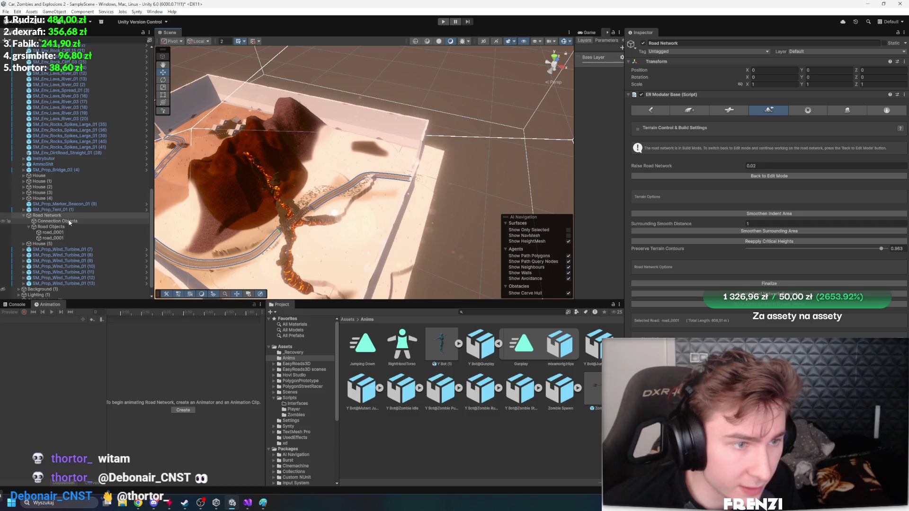
pyautogui.scroll(10, 84, 209)
pyautogui.click(43, 160)
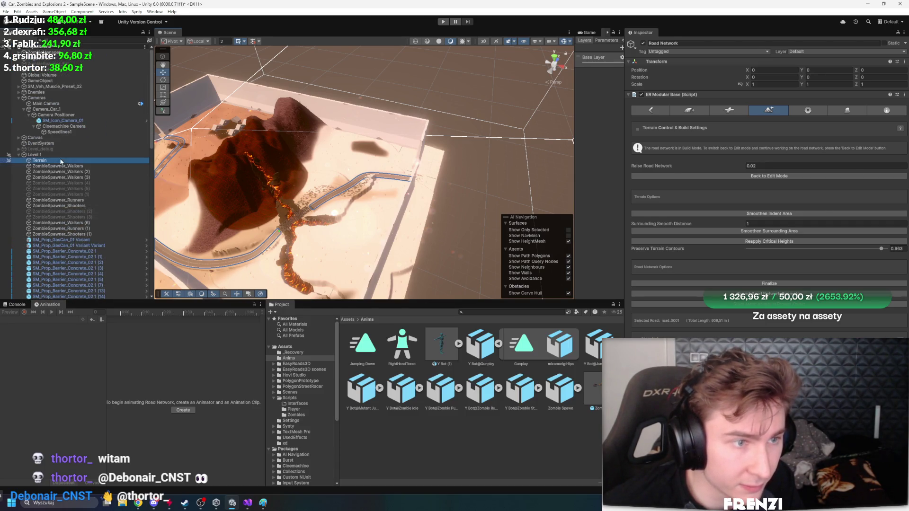
# Open the Terrain settings and fly over to the houses and tent, showing the Project files
pyautogui.click(789, 105)
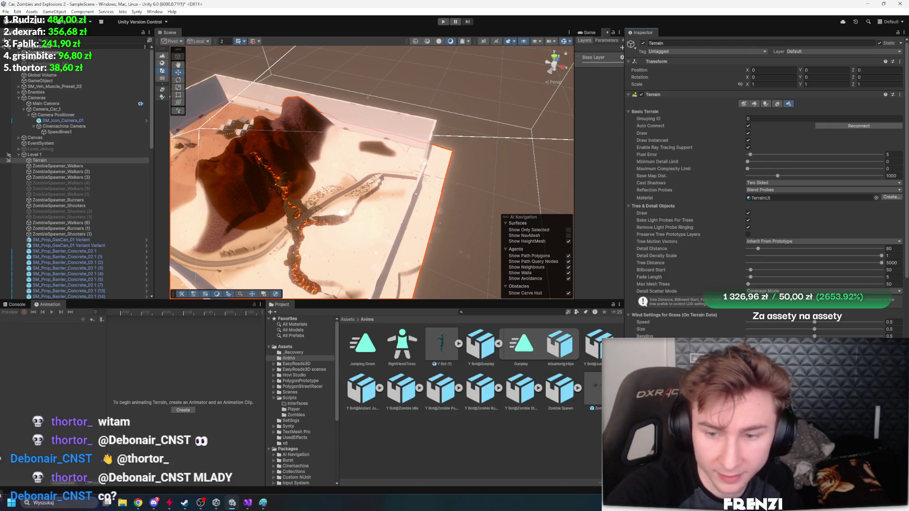
pyautogui.scroll(3, 429, 241)
pyautogui.moveTo(412, 241)
pyautogui.mouseDown()
pyautogui.moveTo(429, 241)
pyautogui.moveTo(364, 208)
pyautogui.moveTo(438, 189)
pyautogui.moveTo(373, 207)
pyautogui.moveTo(328, 161)
pyautogui.moveTo(446, 162)
pyautogui.mouseUp()
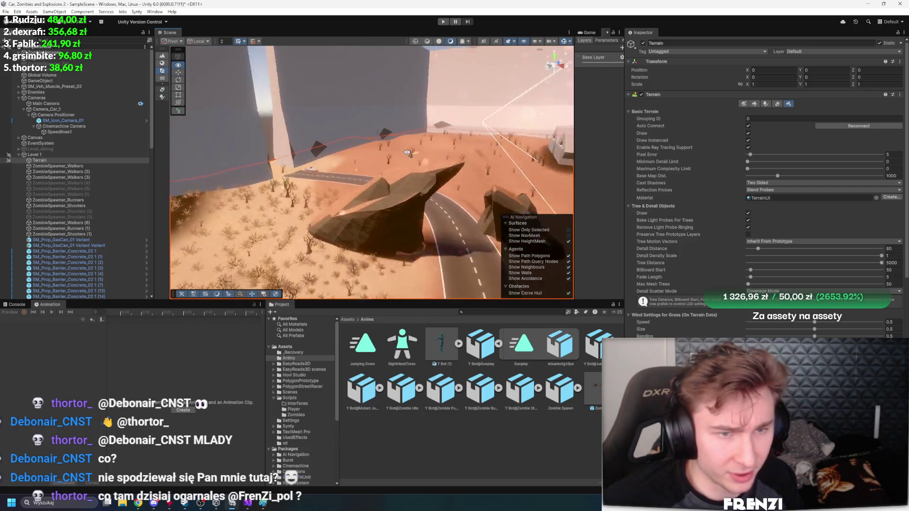
pyautogui.scroll(-3, 453, 181)
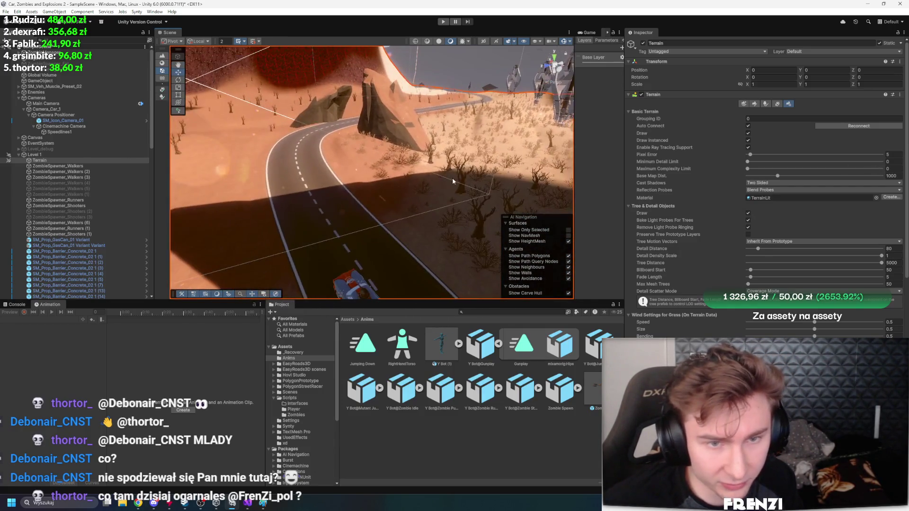
pyautogui.moveTo(448, 178)
pyautogui.mouseDown()
pyautogui.moveTo(206, 147)
pyautogui.moveTo(223, 149)
pyautogui.mouseUp()
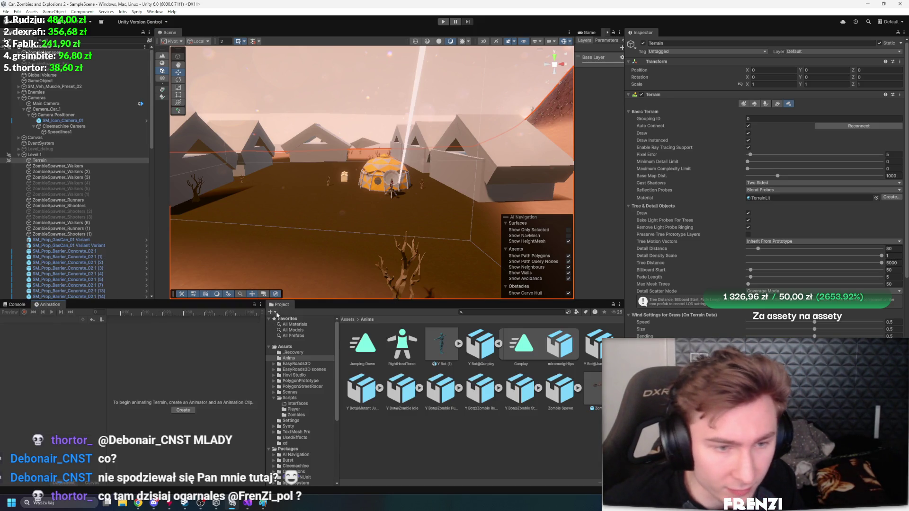
pyautogui.click(28, 305)
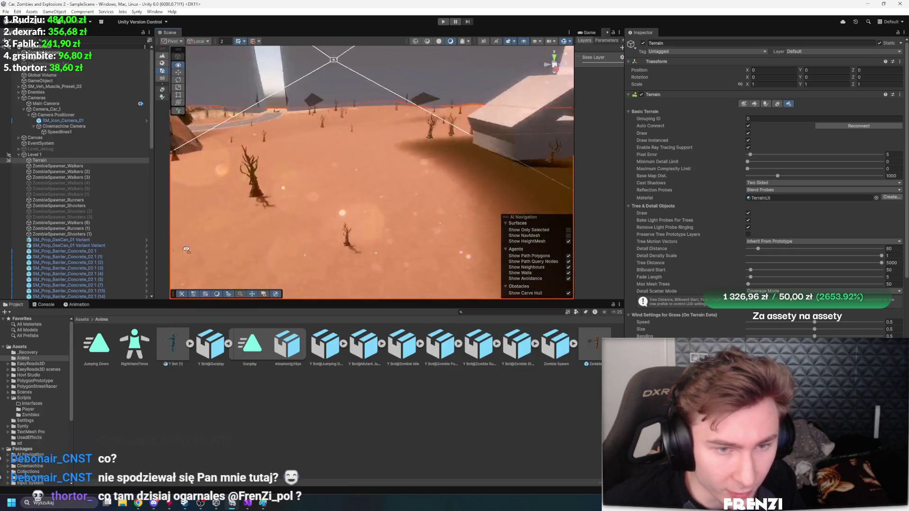
pyautogui.moveTo(440, 222)
pyautogui.mouseDown()
pyautogui.moveTo(485, 220)
pyautogui.moveTo(548, 183)
pyautogui.moveTo(450, 211)
pyautogui.mouseUp()
# Browse the Paint Trees, Smooth Height and Paint Texture tools, then select ZombieSpawner_Walkers (2)
pyautogui.click(765, 103)
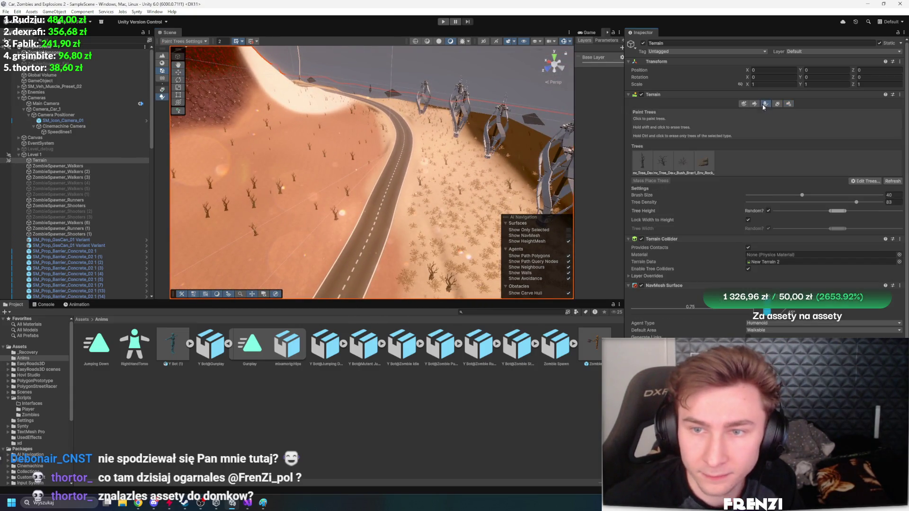
pyautogui.click(754, 104)
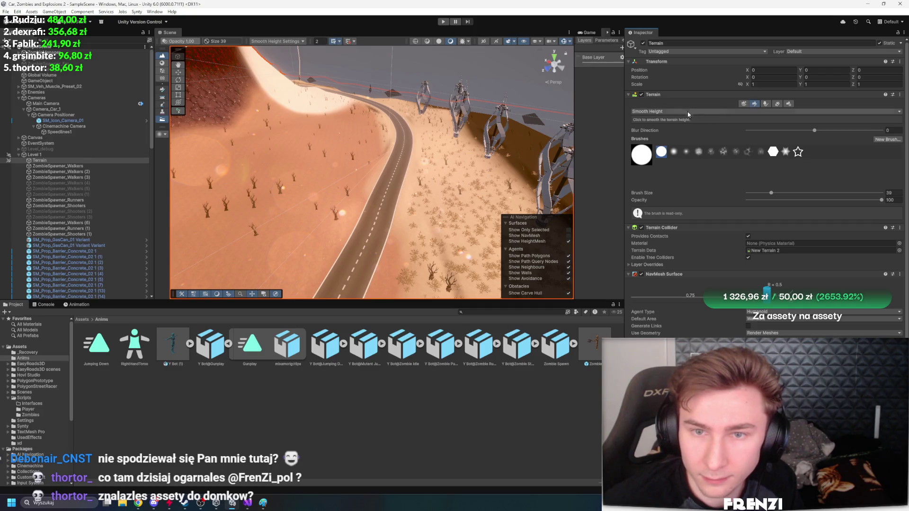
pyautogui.click(671, 159)
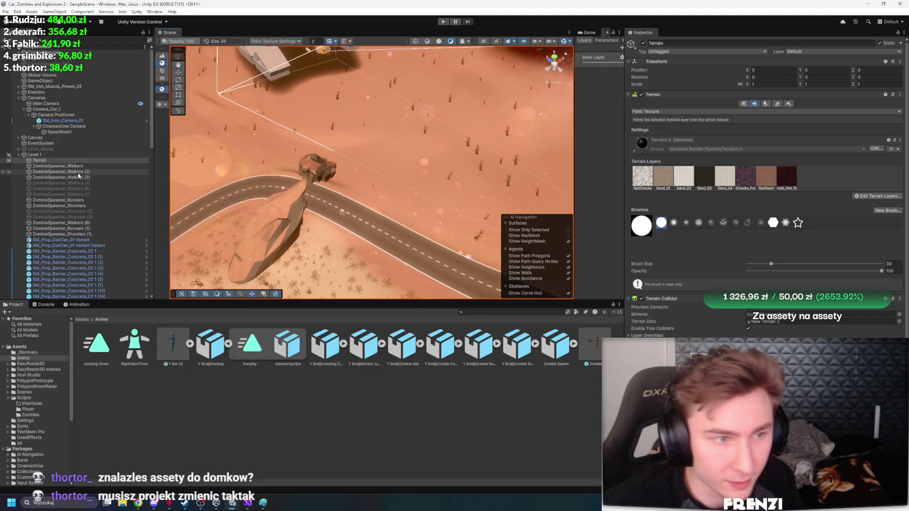
pyautogui.click(355, 189)
pyautogui.moveTo(357, 181)
pyautogui.mouseDown()
pyautogui.moveTo(426, 171)
pyautogui.moveTo(353, 192)
pyautogui.mouseUp()
pyautogui.click(352, 192)
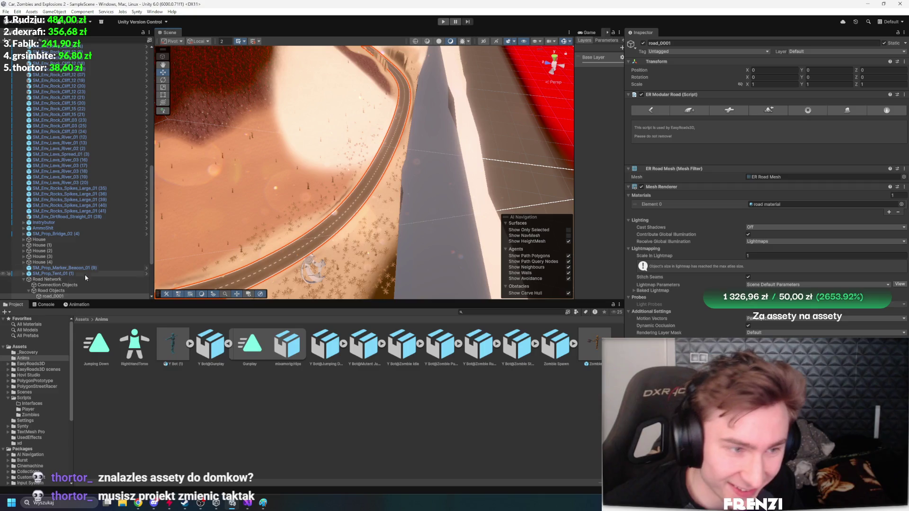
pyautogui.click(75, 290)
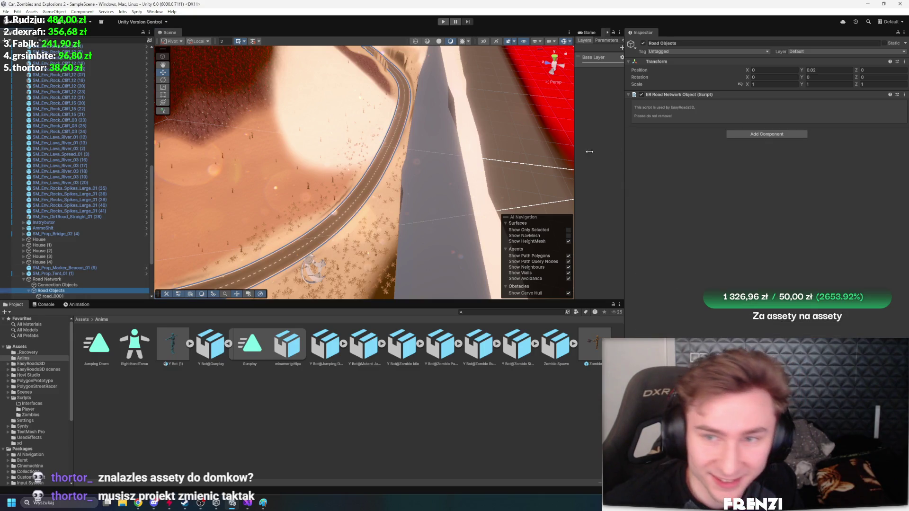
pyautogui.click(63, 279)
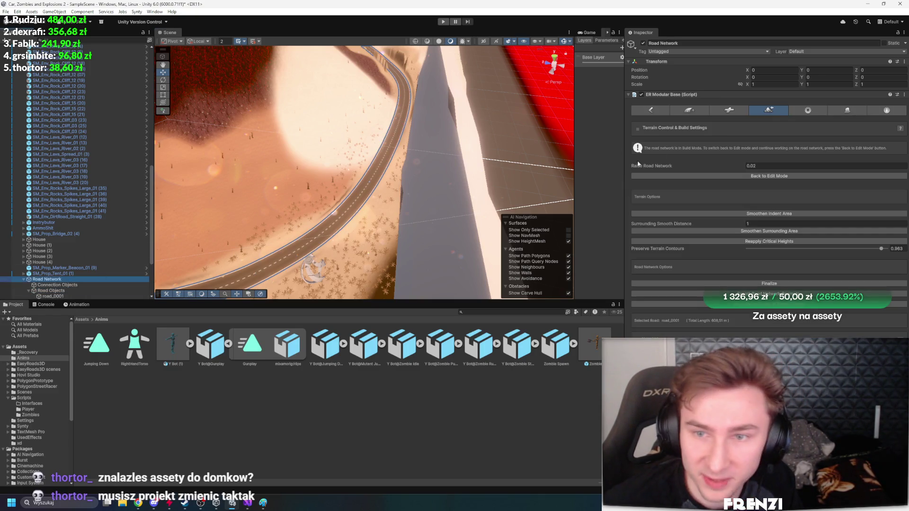
pyautogui.click(749, 177)
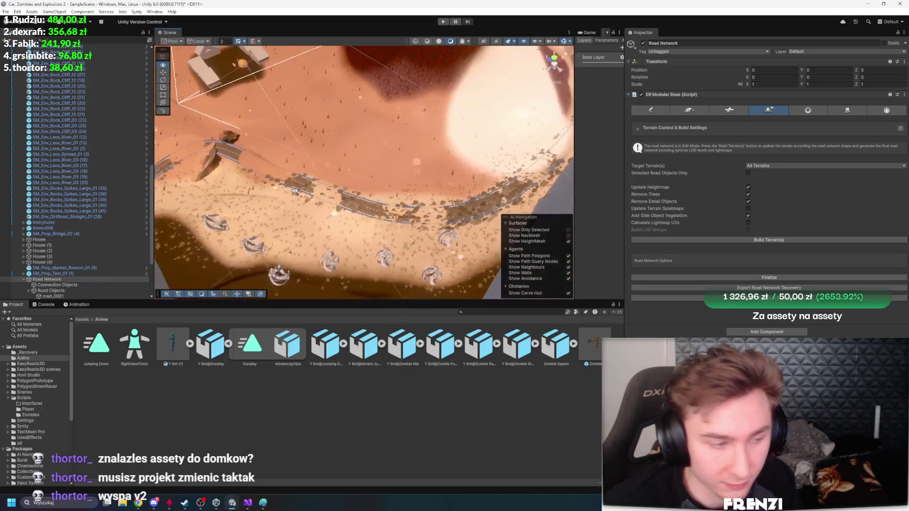
pyautogui.moveTo(295, 191); pyautogui.dragTo(298, 111)
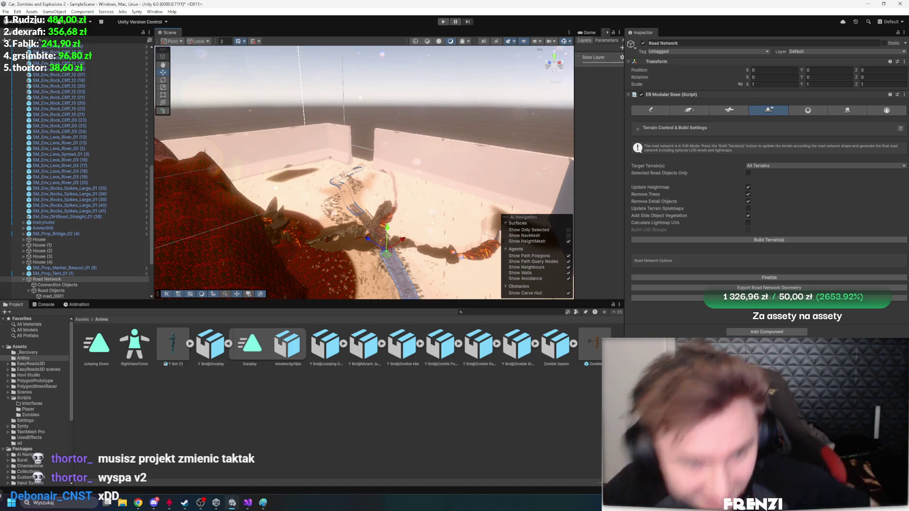
pyautogui.moveTo(410, 238)
pyautogui.mouseDown()
pyautogui.moveTo(314, 316)
pyautogui.moveTo(331, 269)
pyautogui.moveTo(420, 259)
pyautogui.moveTo(413, 264)
pyautogui.mouseUp()
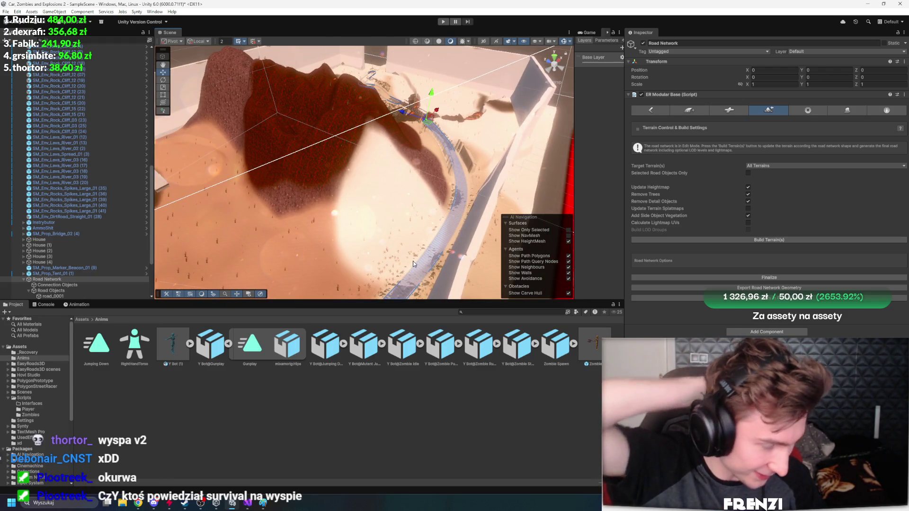
pyautogui.moveTo(451, 228)
pyautogui.mouseDown()
pyautogui.moveTo(436, 185)
pyautogui.moveTo(242, 158)
pyautogui.moveTo(396, 192)
pyautogui.mouseUp()
pyautogui.scroll(2, 442, 199)
pyautogui.scroll(1, 388, 178)
pyautogui.moveTo(341, 195)
pyautogui.mouseDown()
pyautogui.moveTo(169, 157)
pyautogui.moveTo(492, 167)
pyautogui.moveTo(350, 209)
pyautogui.moveTo(421, 197)
pyautogui.moveTo(336, 180)
pyautogui.mouseUp()
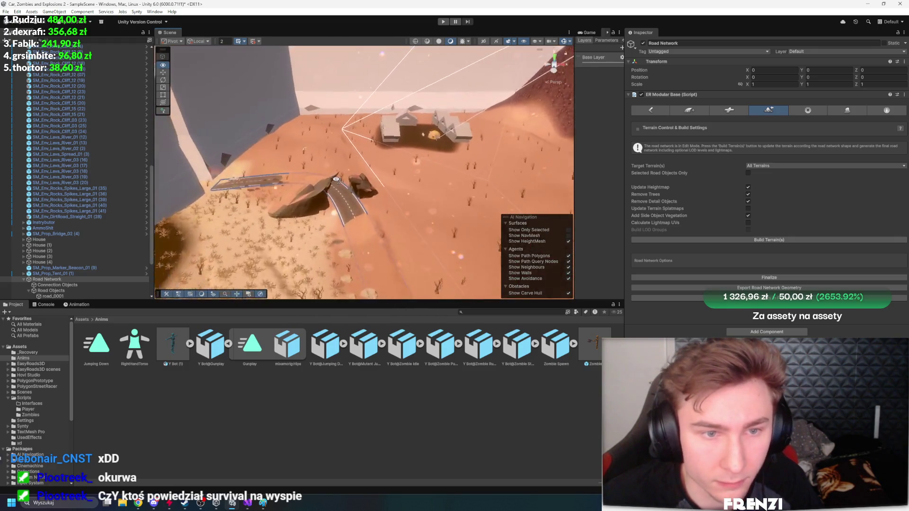
pyautogui.moveTo(502, 183)
pyautogui.mouseDown()
pyautogui.moveTo(570, 218)
pyautogui.moveTo(437, 251)
pyautogui.moveTo(559, 229)
pyautogui.mouseUp()
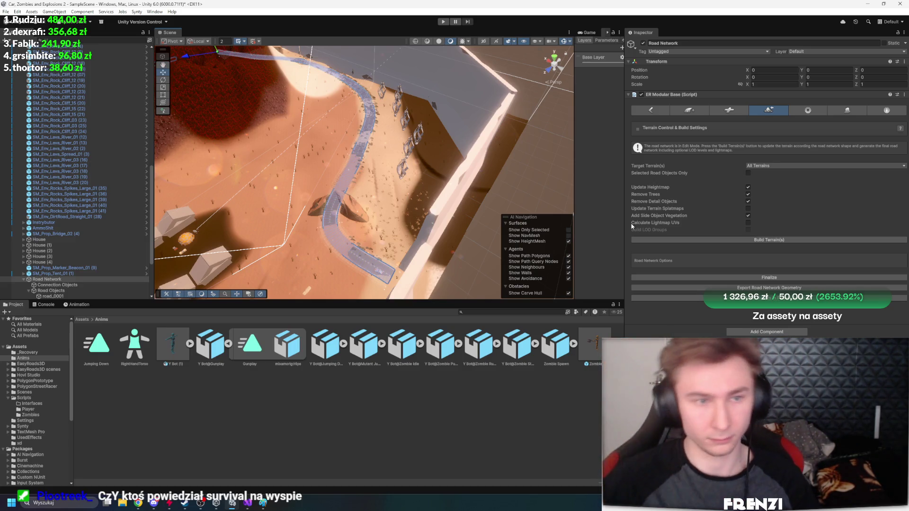
pyautogui.moveTo(478, 181)
pyautogui.mouseDown()
pyautogui.moveTo(476, 109)
pyautogui.moveTo(463, 126)
pyautogui.moveTo(437, 109)
pyautogui.moveTo(298, 111)
pyautogui.mouseUp()
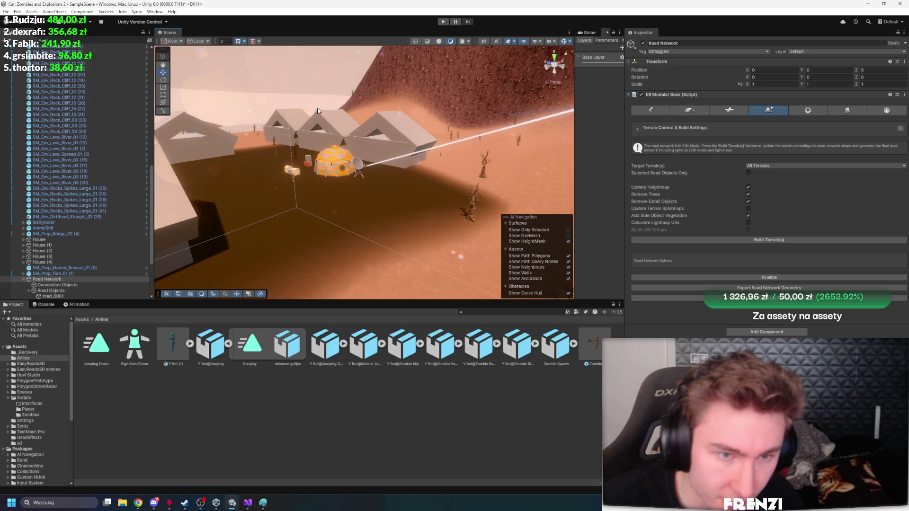
pyautogui.moveTo(320, 112)
pyautogui.mouseDown()
pyautogui.moveTo(363, 93)
pyautogui.moveTo(259, 149)
pyautogui.moveTo(308, 218)
pyautogui.moveTo(450, 158)
pyautogui.moveTo(337, 258)
pyautogui.moveTo(432, 229)
pyautogui.moveTo(436, 241)
pyautogui.mouseUp()
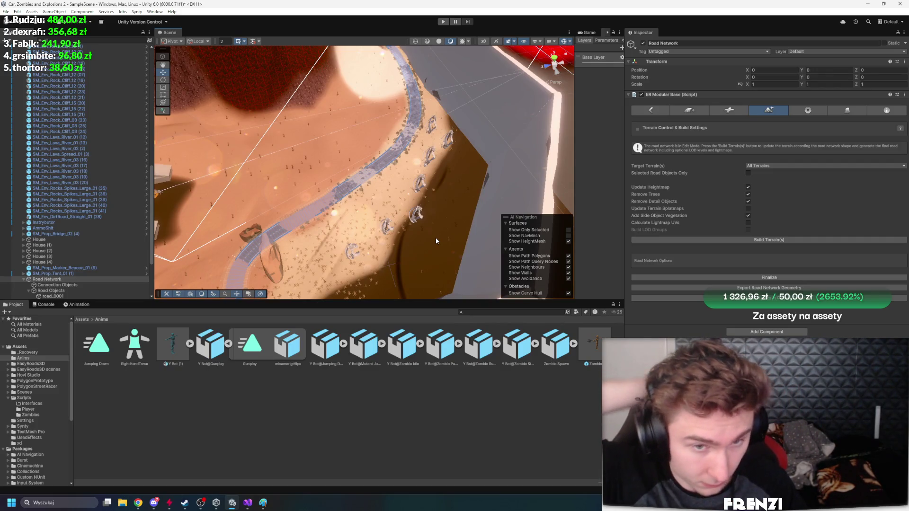
pyautogui.moveTo(435, 238); pyautogui.dragTo(306, 173)
pyautogui.scroll(5, 307, 173)
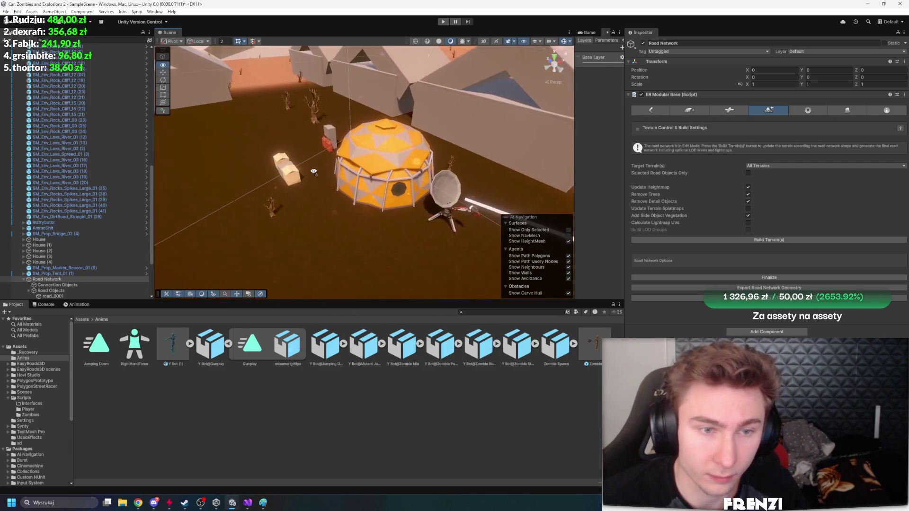
pyautogui.moveTo(416, 201); pyautogui.dragTo(403, 169)
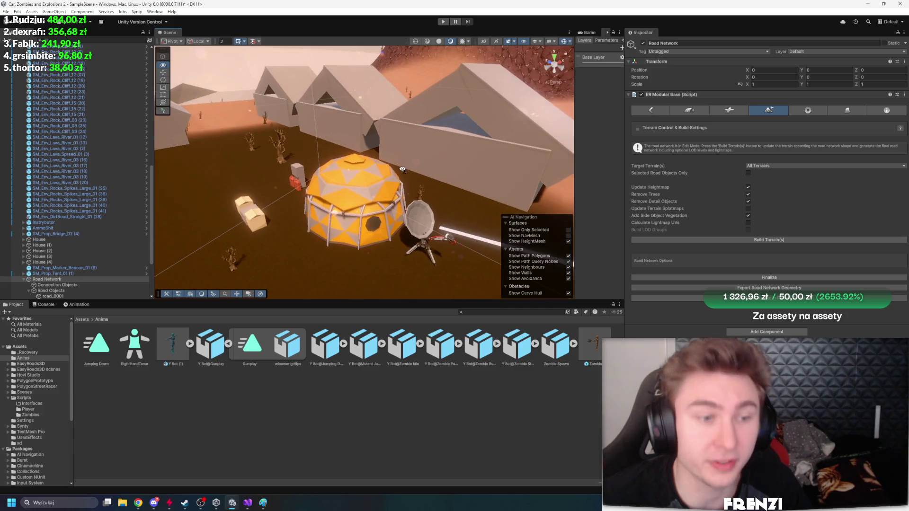
pyautogui.click(118, 189)
pyautogui.click(426, 222)
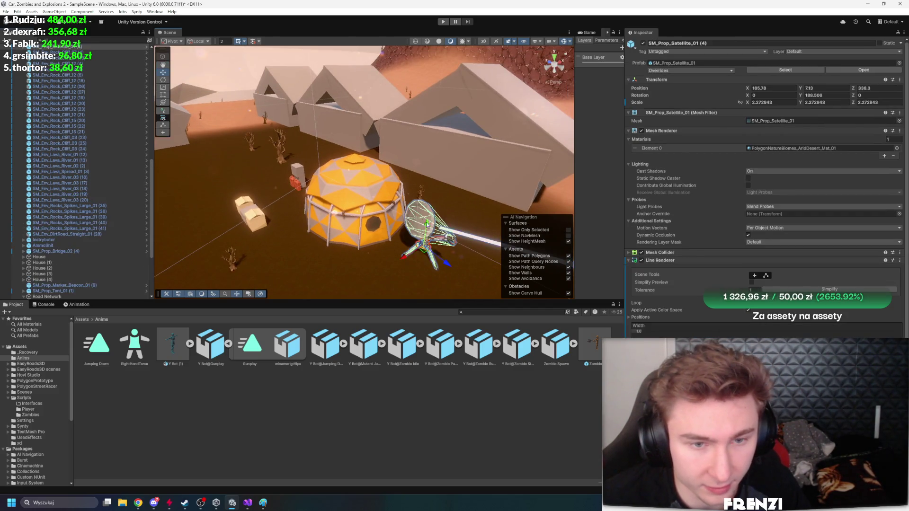
pyautogui.press('f')
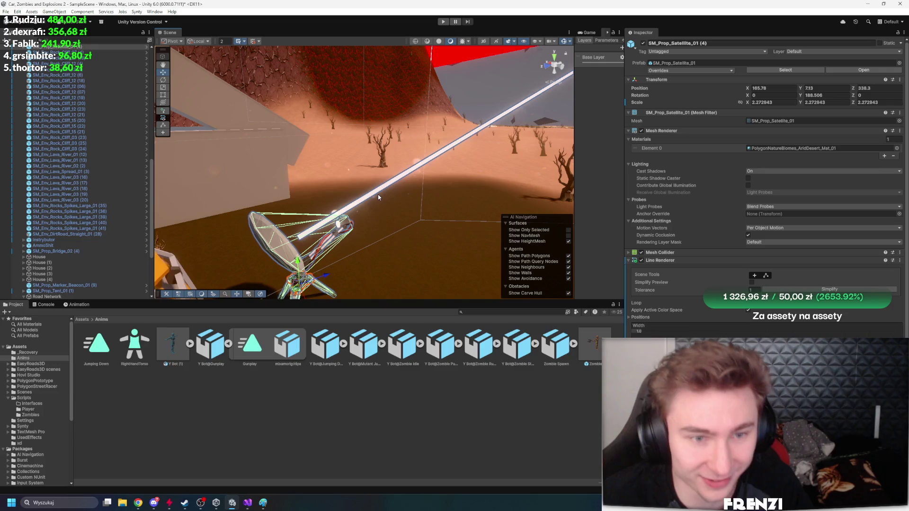
pyautogui.click(354, 101)
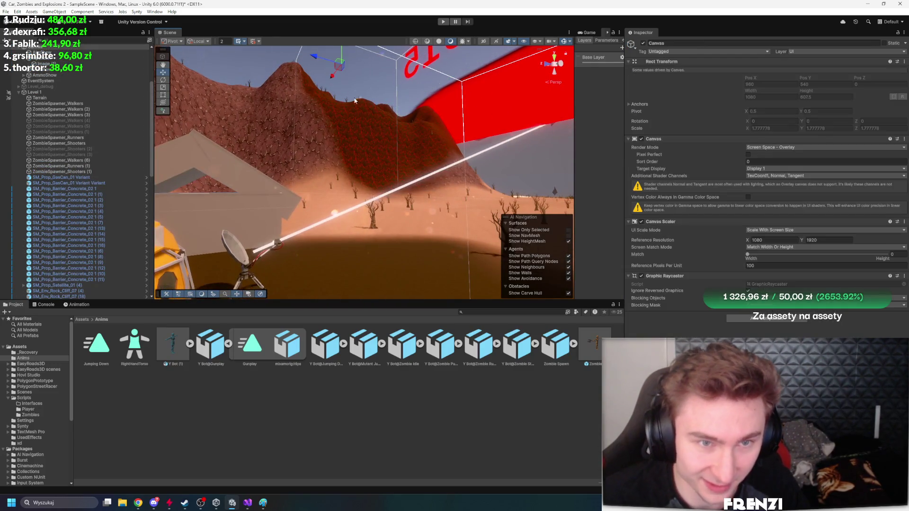
pyautogui.click(304, 93)
pyautogui.scroll(5, 339, 154)
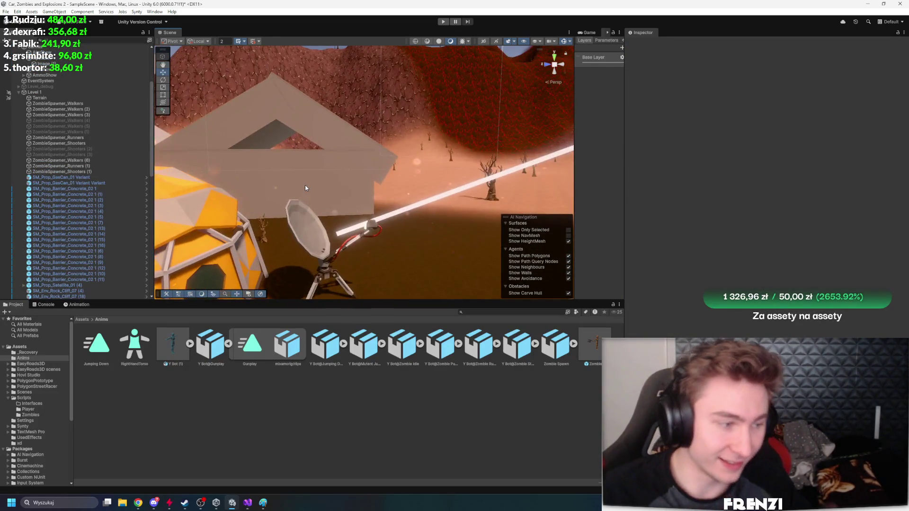
pyautogui.moveTo(305, 188); pyautogui.dragTo(290, 252)
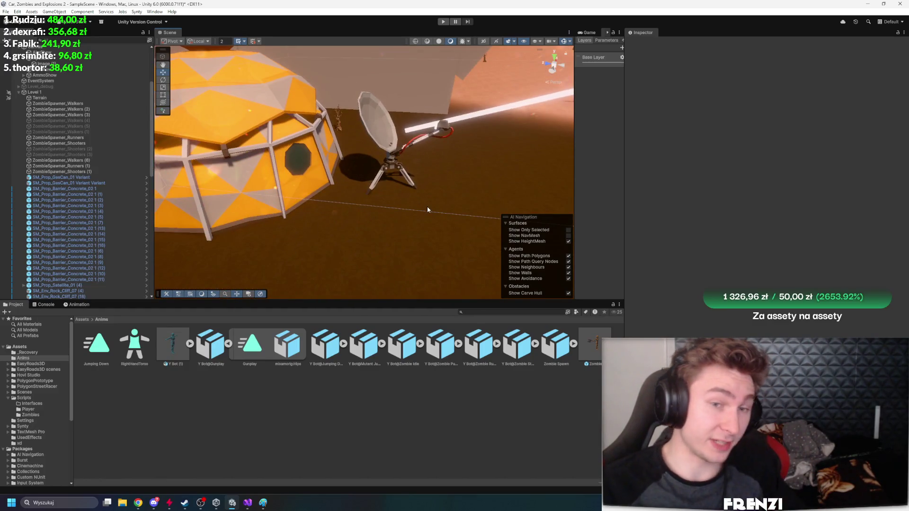
pyautogui.scroll(-5, 427, 209)
pyautogui.moveTo(427, 210)
pyautogui.mouseDown()
pyautogui.moveTo(281, 198)
pyautogui.moveTo(303, 199)
pyautogui.moveTo(286, 189)
pyautogui.moveTo(570, 216)
pyautogui.moveTo(265, 204)
pyautogui.moveTo(417, 179)
pyautogui.moveTo(422, 206)
pyautogui.moveTo(532, 176)
pyautogui.moveTo(617, 172)
pyautogui.moveTo(608, 170)
pyautogui.mouseUp()
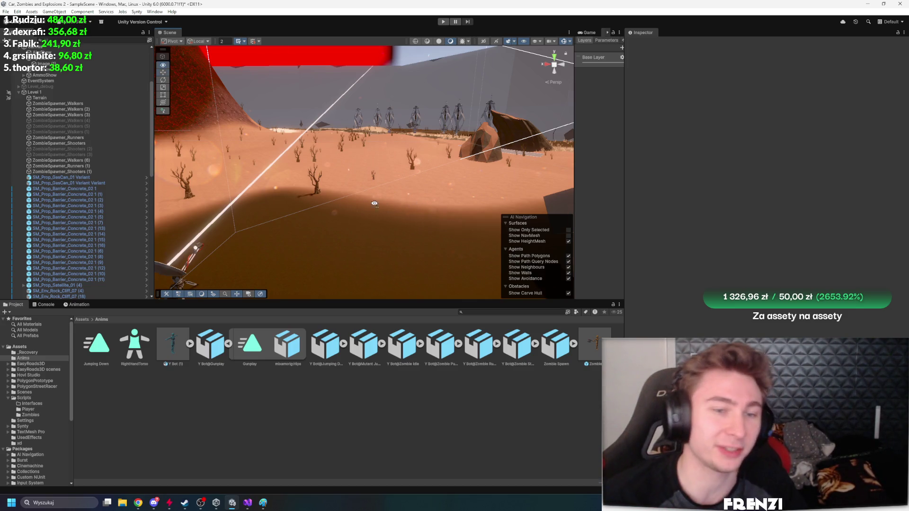
pyautogui.moveTo(374, 203)
pyautogui.mouseDown()
pyautogui.moveTo(427, 237)
pyautogui.moveTo(379, 211)
pyautogui.mouseUp()
pyautogui.click(374, 208)
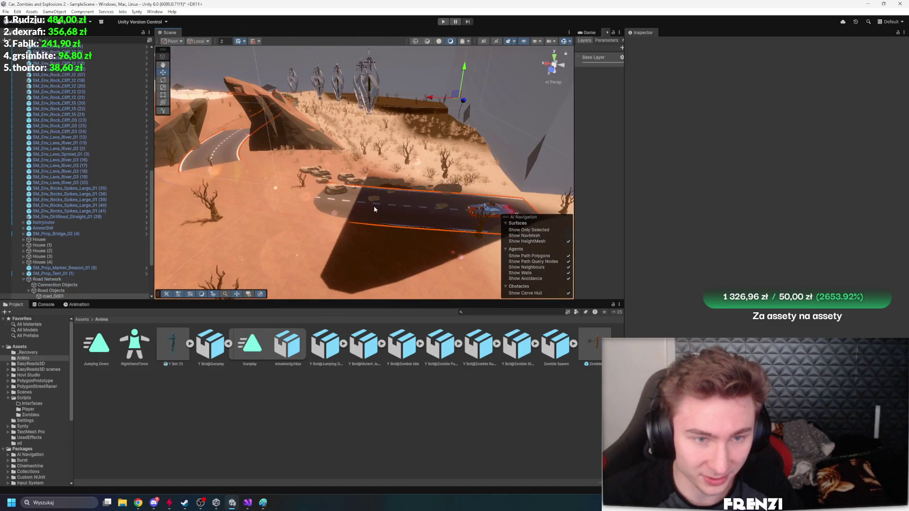
pyautogui.click(466, 180)
pyautogui.moveTo(466, 180)
pyautogui.mouseDown()
pyautogui.moveTo(313, 178)
pyautogui.moveTo(248, 208)
pyautogui.moveTo(258, 134)
pyautogui.moveTo(207, 203)
pyautogui.moveTo(199, 189)
pyautogui.mouseUp()
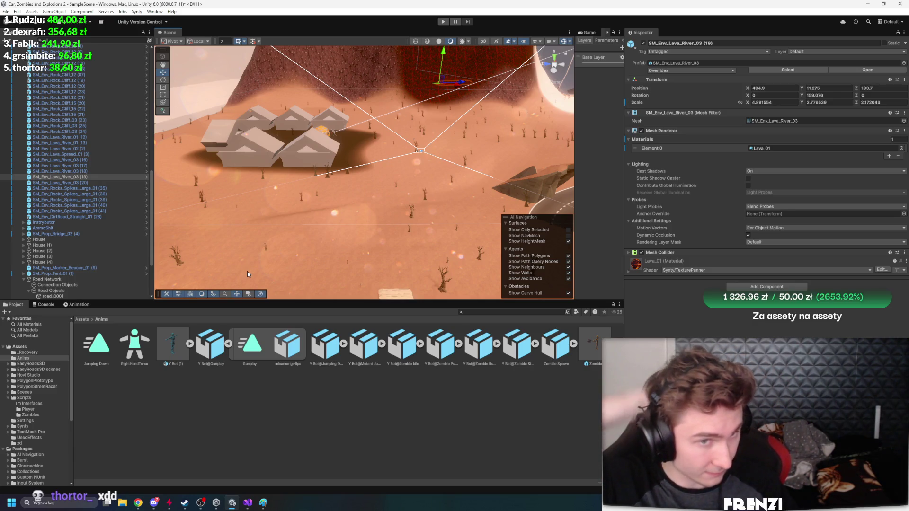
pyautogui.moveTo(248, 248); pyautogui.dragTo(168, 200)
pyautogui.scroll(5, 387, 204)
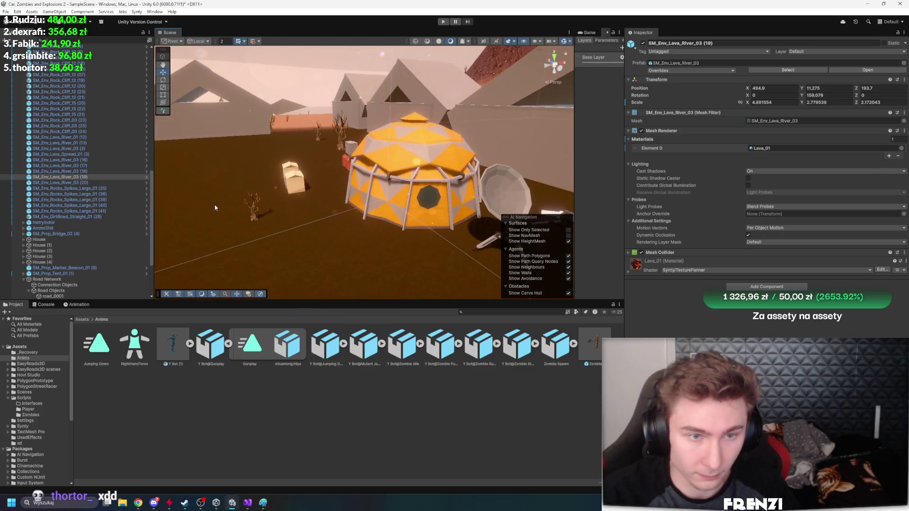
pyautogui.click(387, 204)
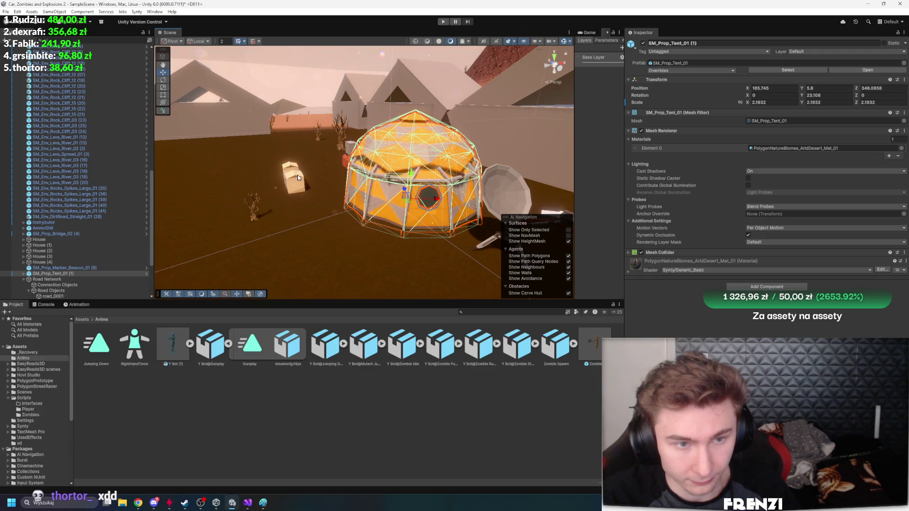
pyautogui.doubleClick(43, 227)
pyautogui.moveTo(303, 175); pyautogui.dragTo(389, 80)
pyautogui.click(389, 79)
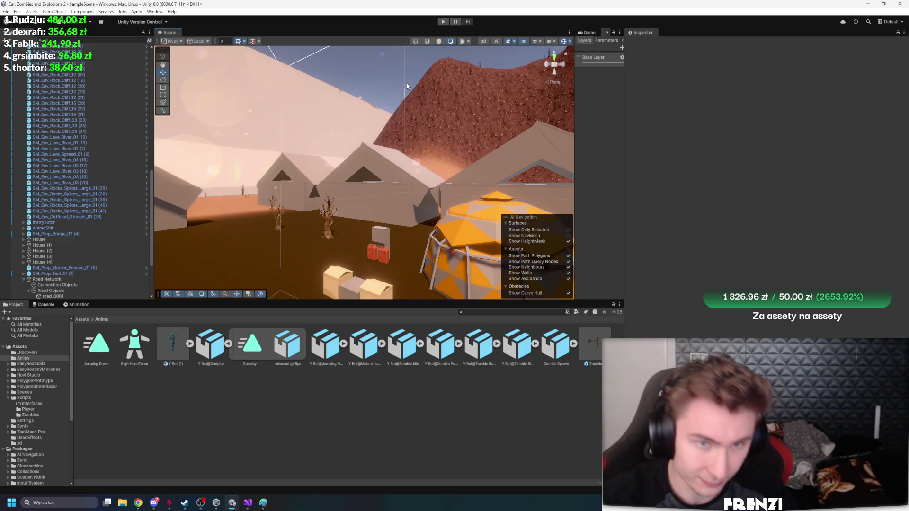
pyautogui.moveTo(407, 83); pyautogui.dragTo(507, 171)
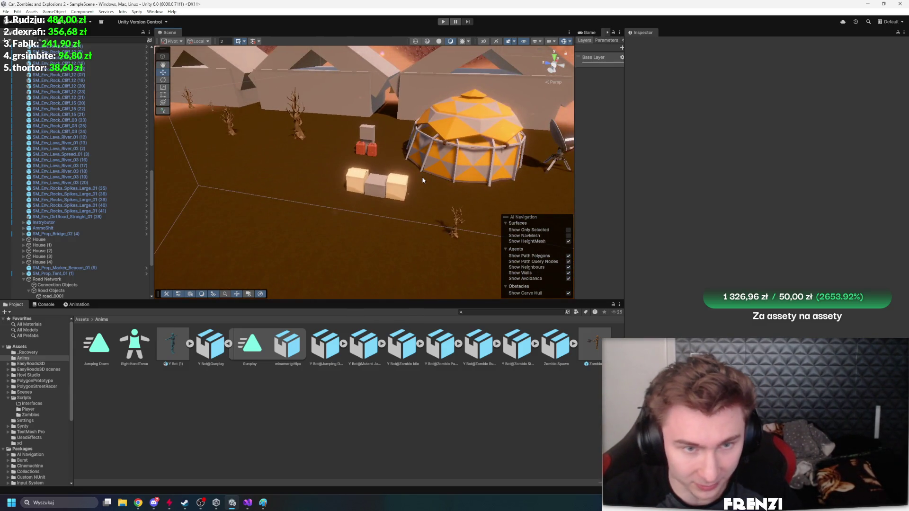
pyautogui.moveTo(423, 180)
pyautogui.mouseDown()
pyautogui.moveTo(451, 147)
pyautogui.moveTo(440, 169)
pyautogui.moveTo(292, 174)
pyautogui.moveTo(466, 194)
pyautogui.moveTo(312, 188)
pyautogui.moveTo(363, 184)
pyautogui.moveTo(372, 72)
pyautogui.moveTo(378, 118)
pyautogui.moveTo(474, 156)
pyautogui.mouseUp()
pyautogui.click(363, 184)
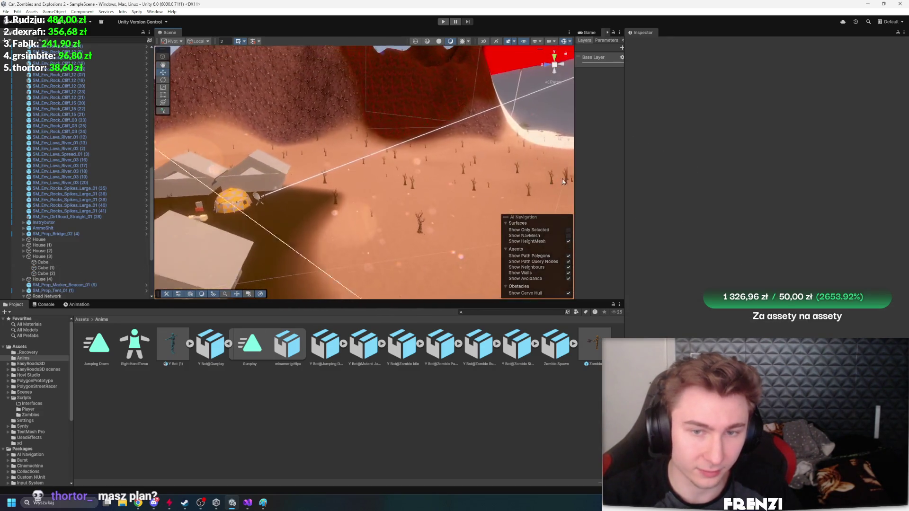
pyautogui.moveTo(575, 165); pyautogui.dragTo(432, 165)
# Maximize the Game view and drive the car off the road through the zombie crowd past the houses
pyautogui.click(447, 33)
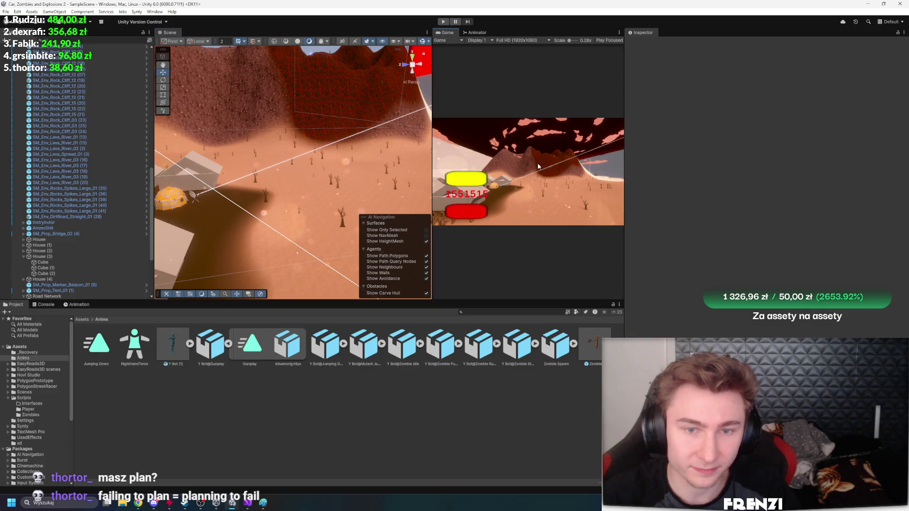
pyautogui.hotkey('shift', 'space')
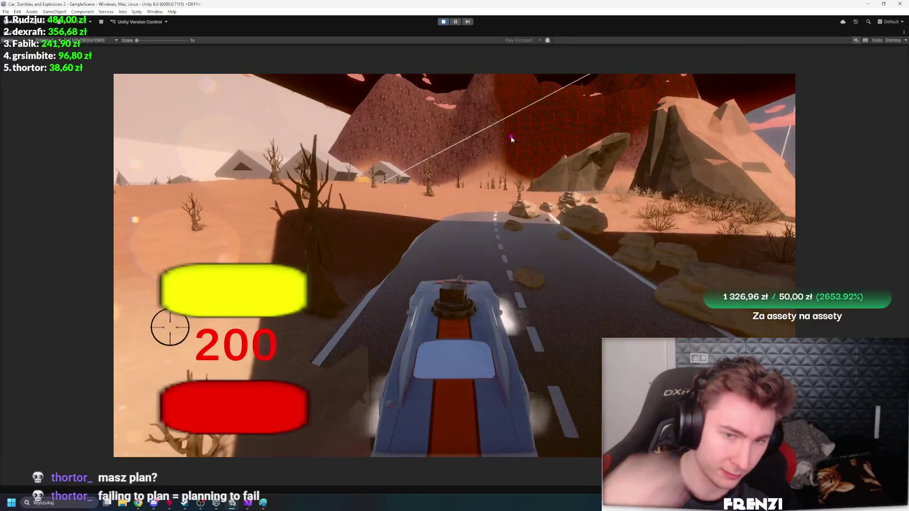
pyautogui.press('w')
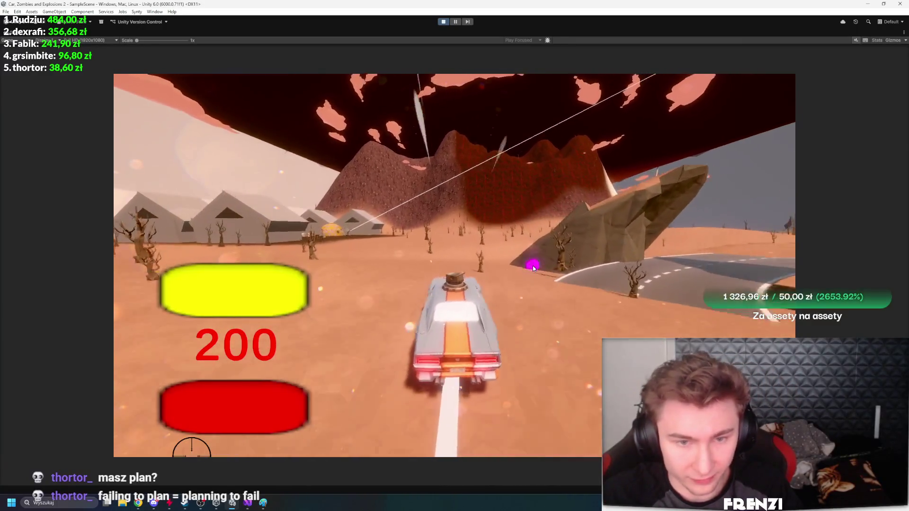
pyautogui.press('a')
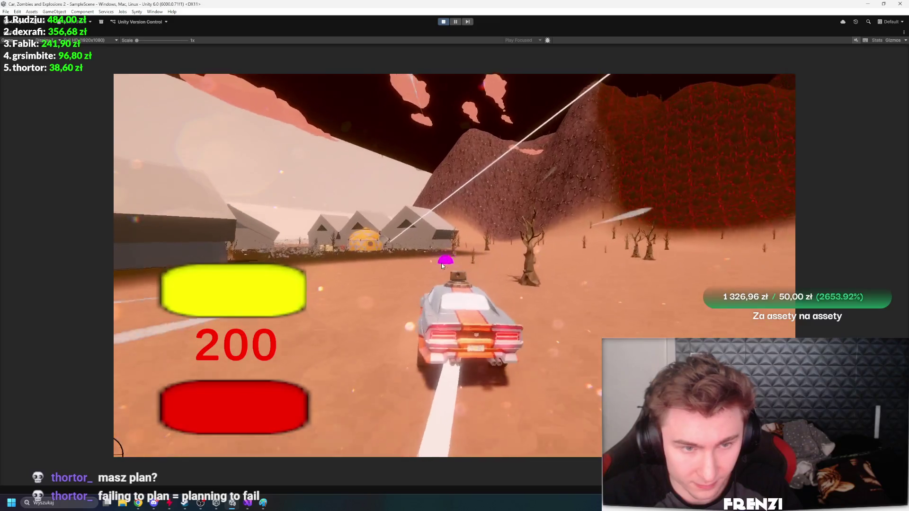
pyautogui.press('a')
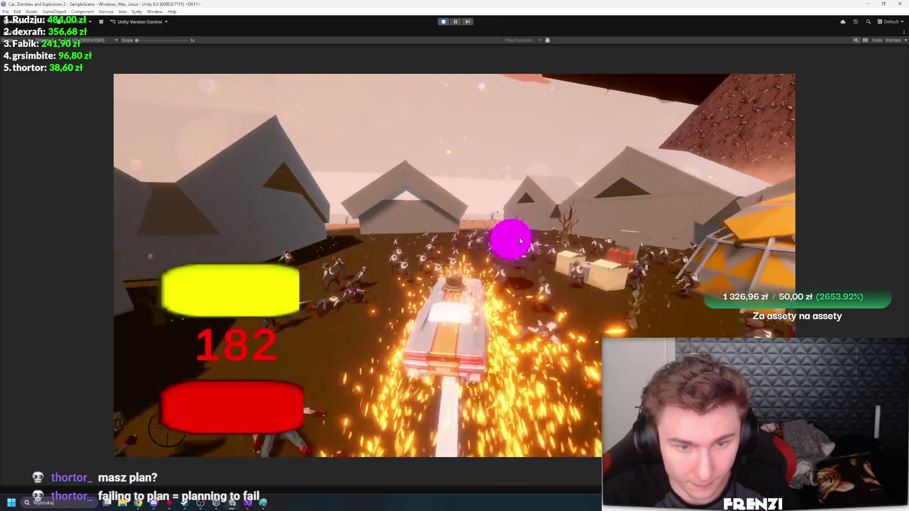
pyautogui.press('w')
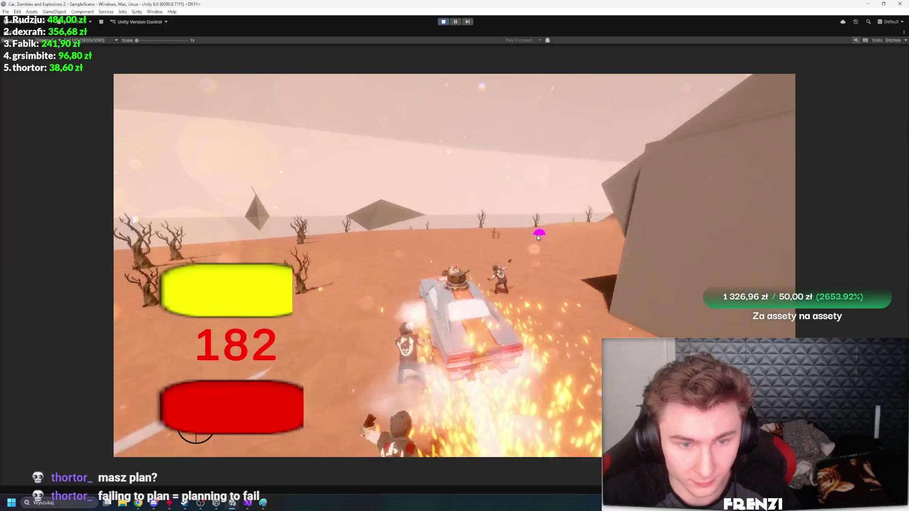
pyautogui.press('d')
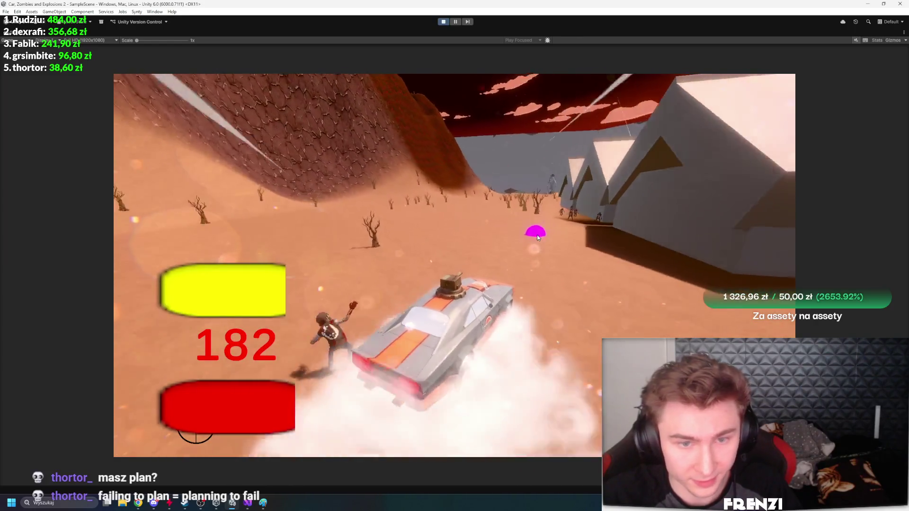
pyautogui.press('w')
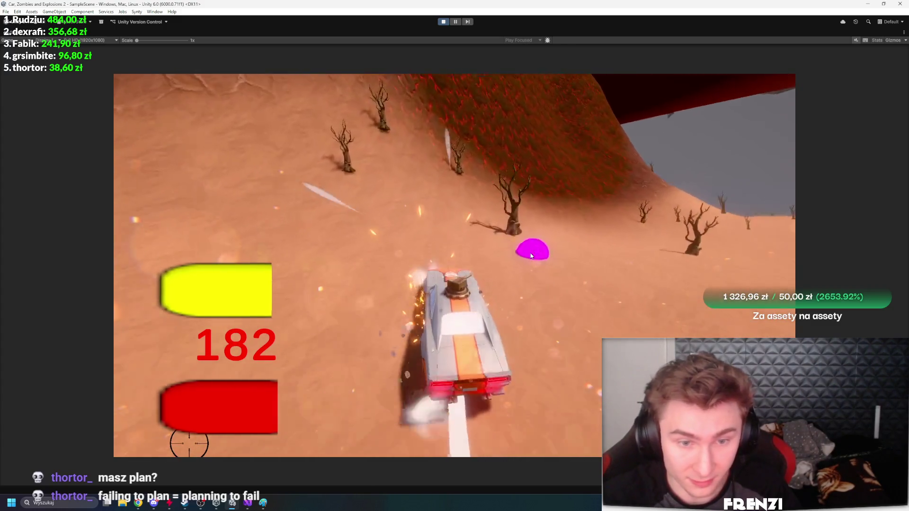
pyautogui.press('w')
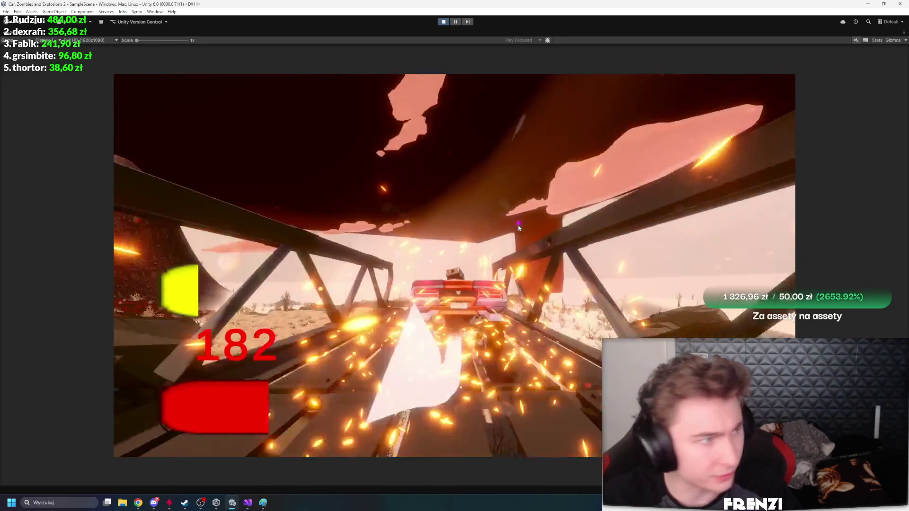
# Fire the car's gun at the zombie horde across the bridge, then stop and restart the playtest
pyautogui.click(518, 226)
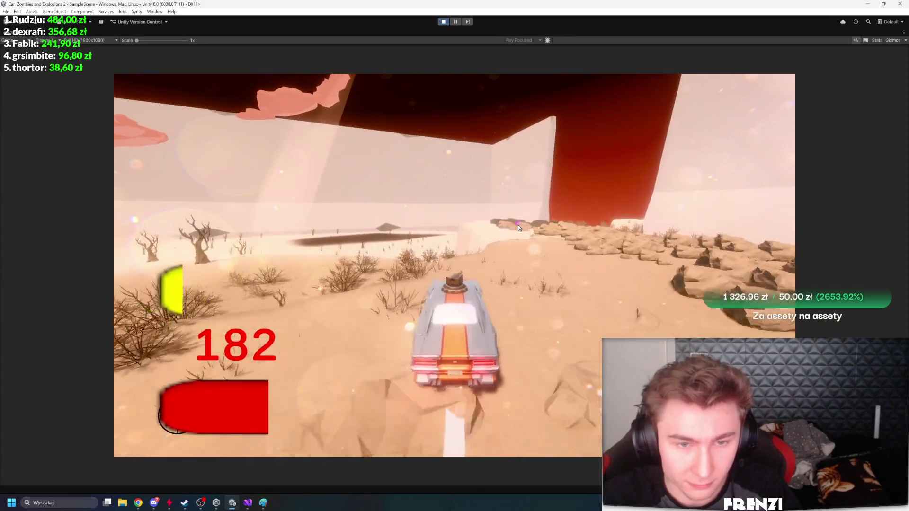
pyautogui.click(518, 226)
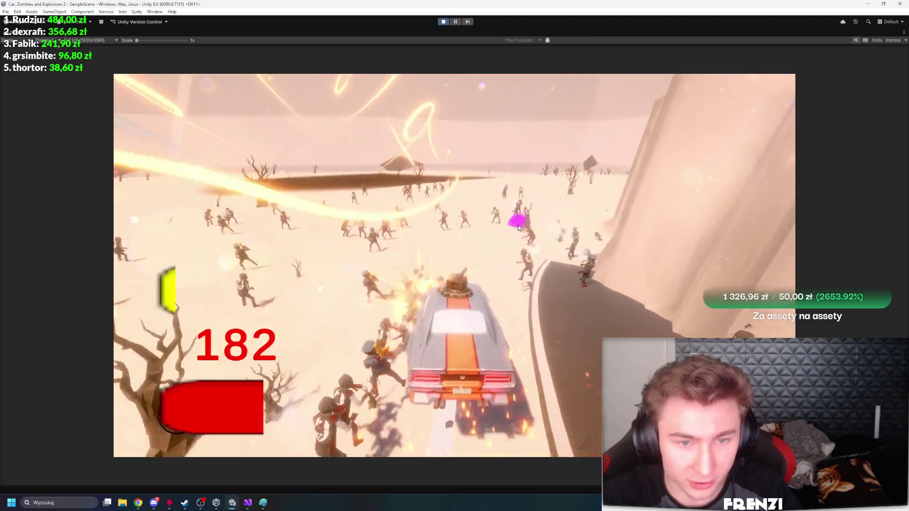
pyautogui.click(543, 279)
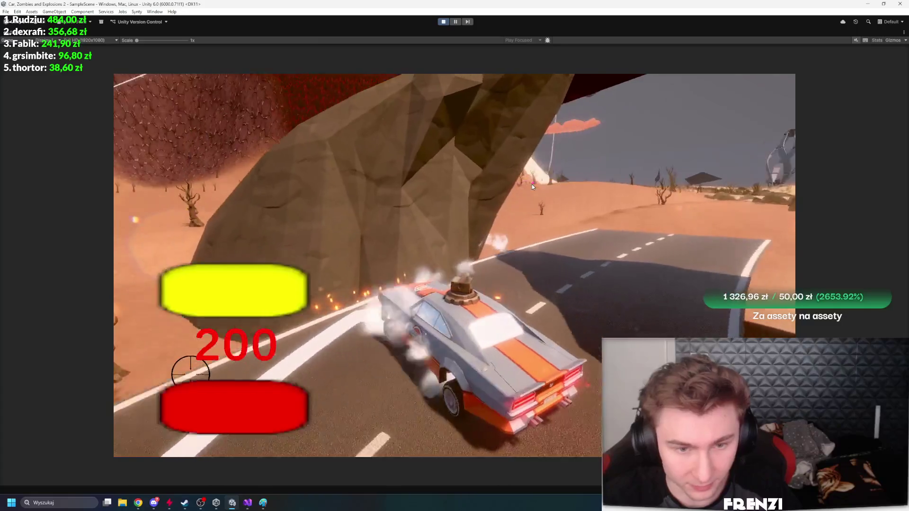
pyautogui.click(442, 24)
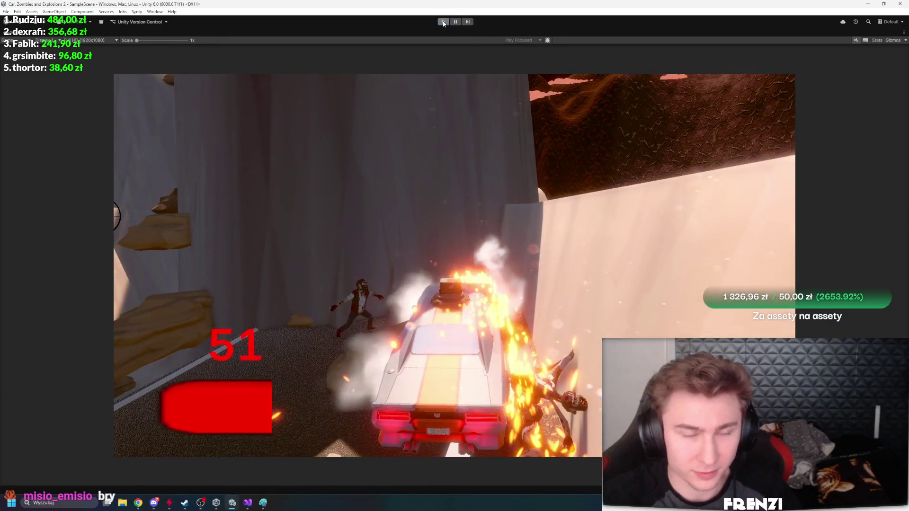
pyautogui.click(443, 22)
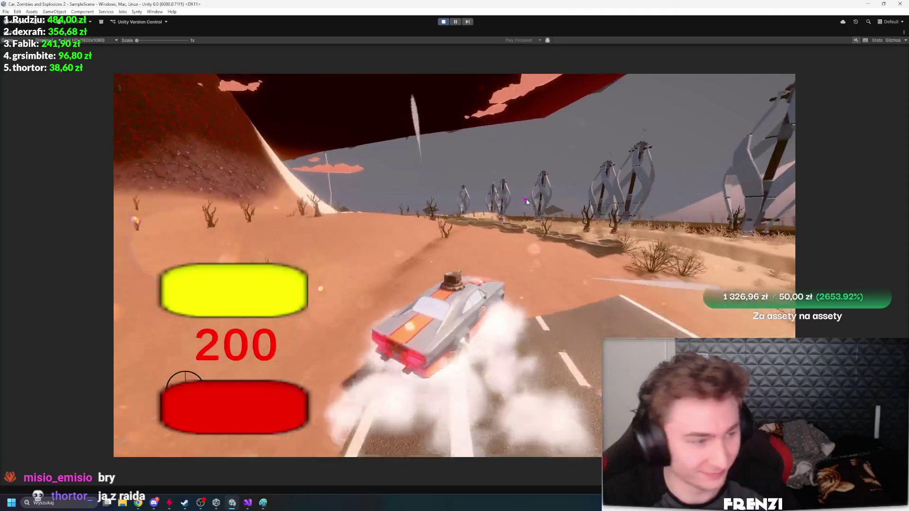
# Drive toward the houses and bridge firing at zombies, then exit play mode with Ctrl+P
pyautogui.click(528, 199)
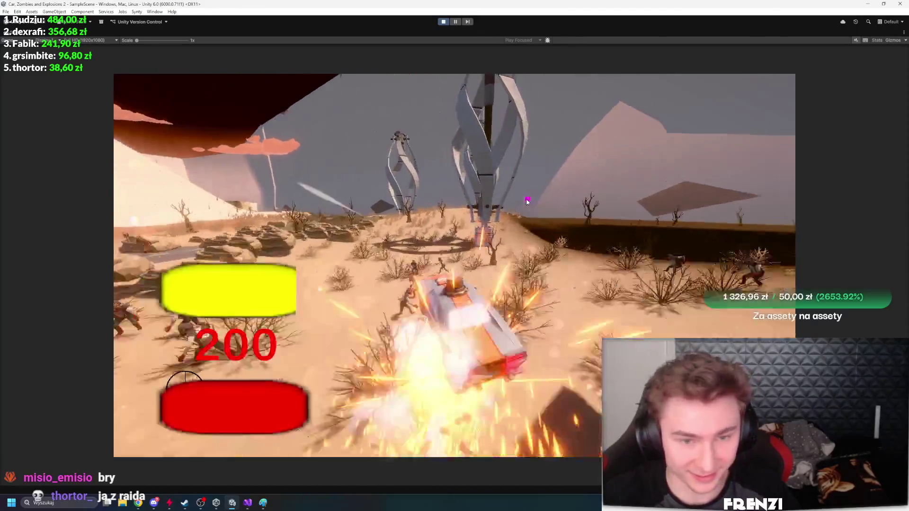
pyautogui.click(527, 200)
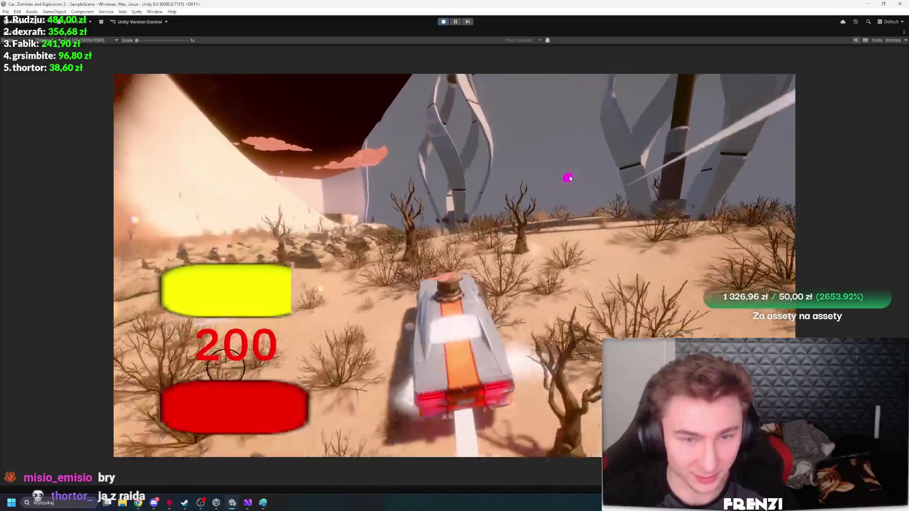
pyautogui.click(562, 175)
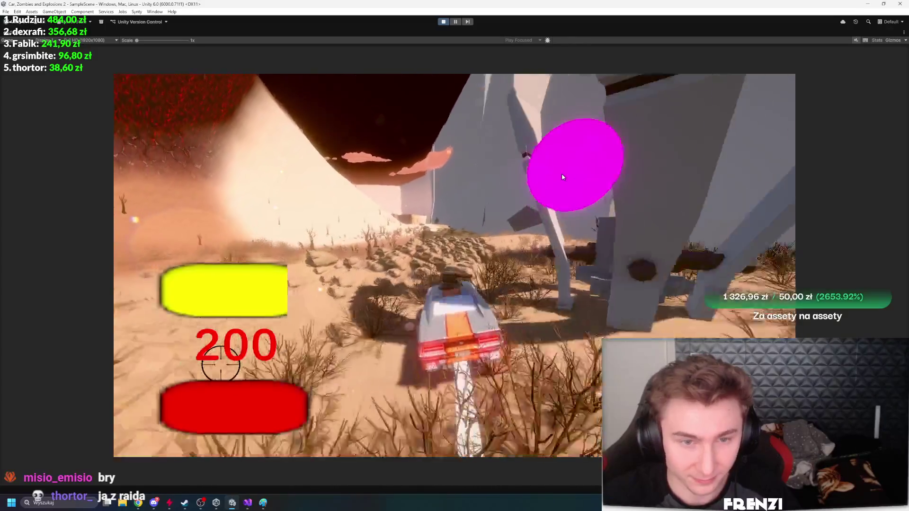
pyautogui.click(563, 169)
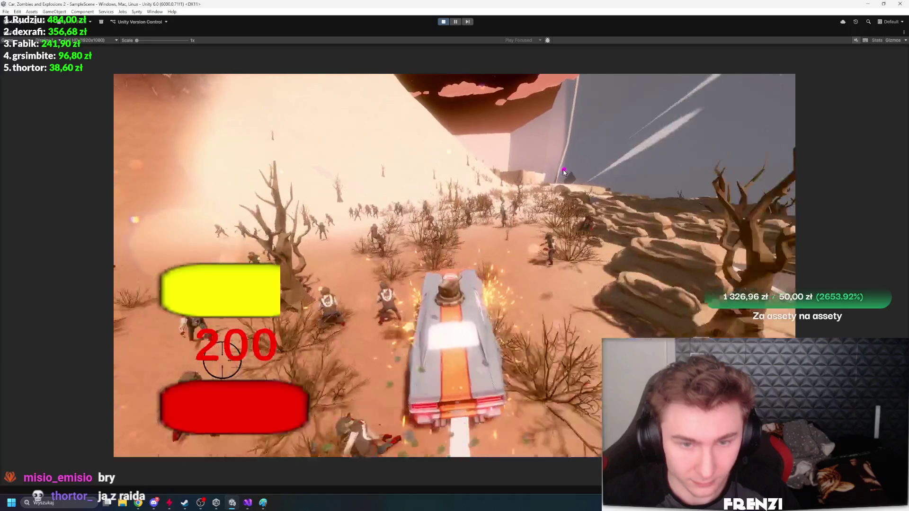
pyautogui.click(507, 240)
pyautogui.click(516, 223)
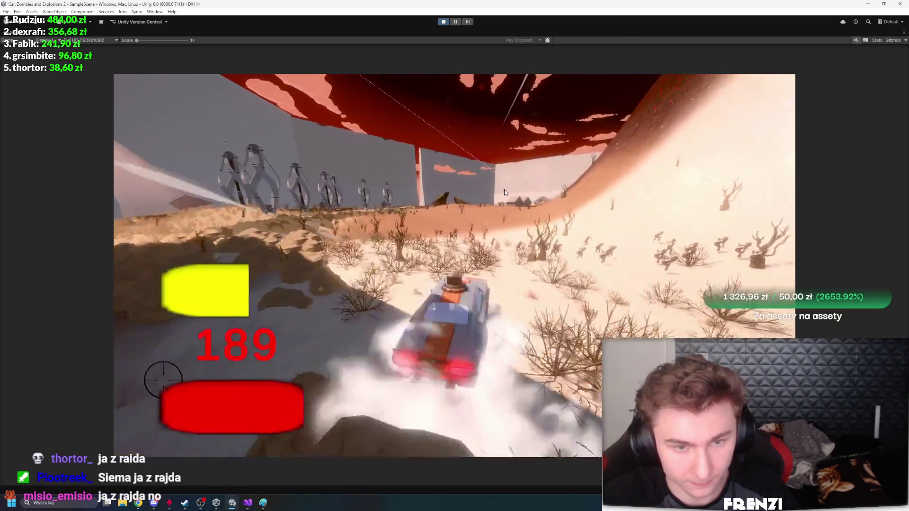
pyautogui.click(494, 220)
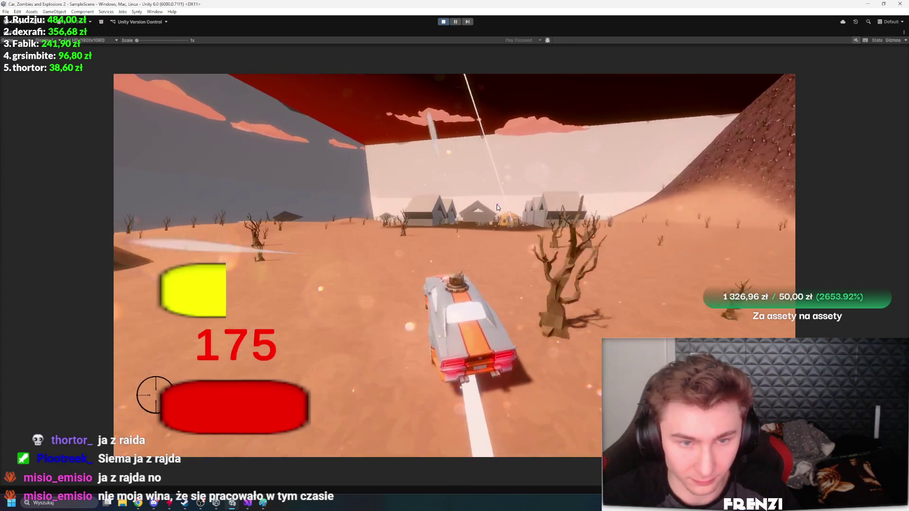
pyautogui.click(497, 207)
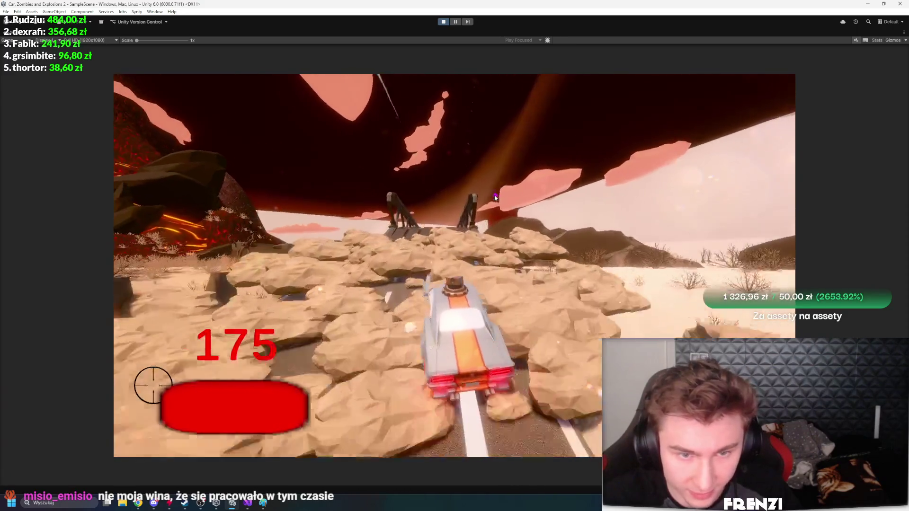
pyautogui.hotkey('ctrl', 'p')
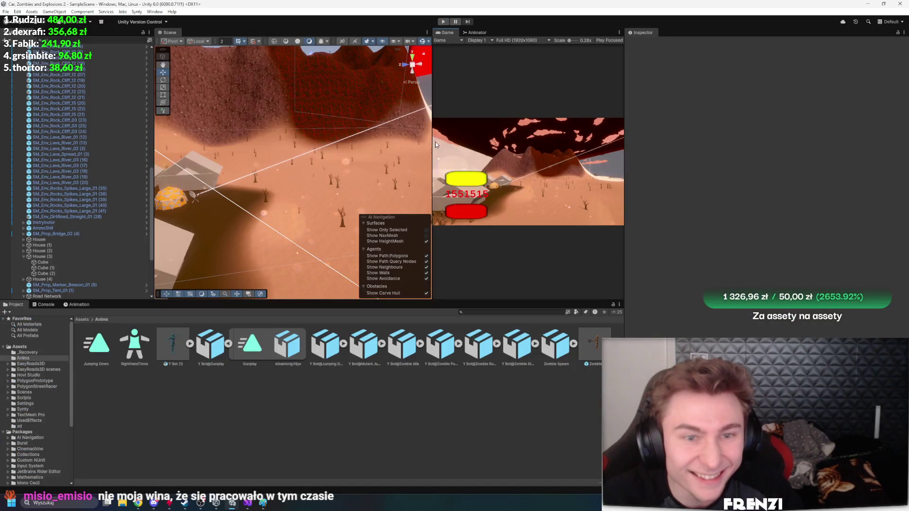
# Drag the panel splitters to make the Scene view wider and taller
pyautogui.moveTo(432, 144); pyautogui.dragTo(557, 144)
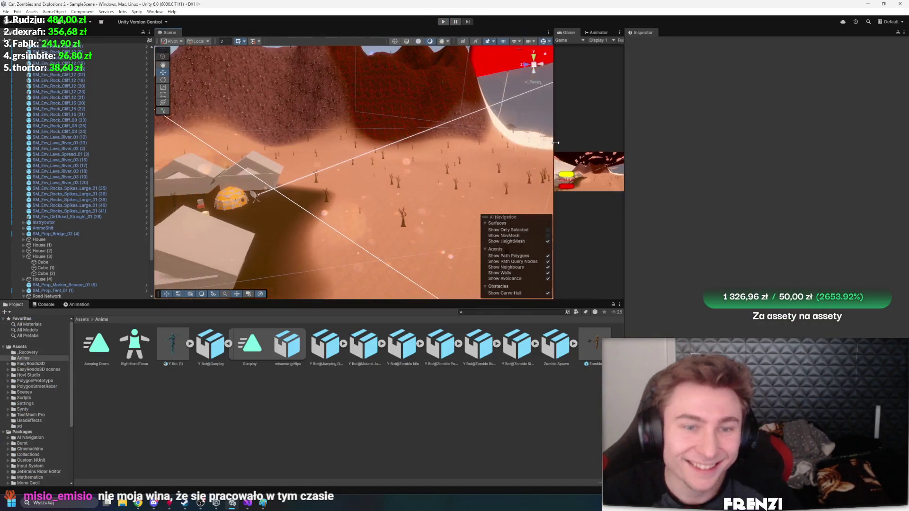
pyautogui.moveTo(331, 180)
pyautogui.mouseDown()
pyautogui.moveTo(271, 203)
pyautogui.moveTo(533, 147)
pyautogui.mouseUp()
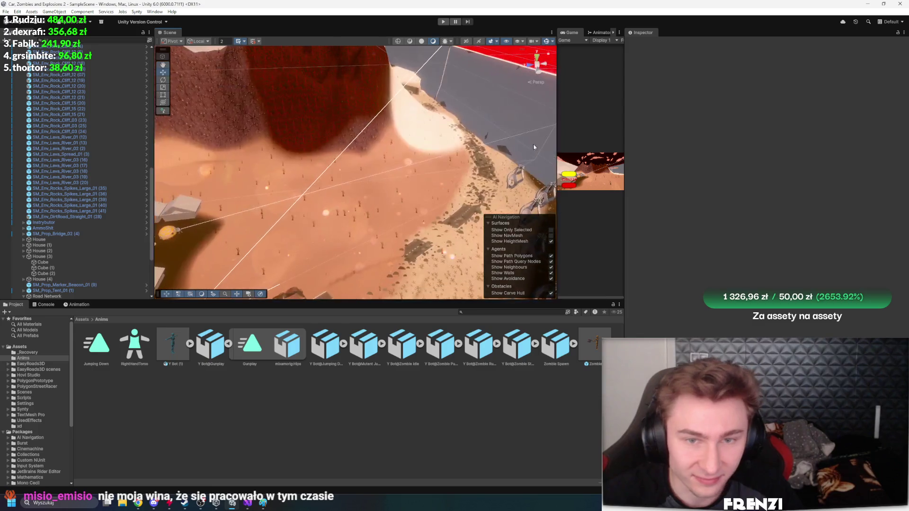
pyautogui.moveTo(626, 133); pyautogui.dragTo(803, 133)
pyautogui.moveTo(474, 213)
pyautogui.mouseDown()
pyautogui.moveTo(484, 300)
pyautogui.moveTo(477, 386)
pyautogui.mouseUp()
pyautogui.click(392, 313)
pyautogui.moveTo(393, 314)
pyautogui.mouseDown()
pyautogui.moveTo(444, 238)
pyautogui.moveTo(375, 262)
pyautogui.mouseUp()
# Frame the SM_Prop_Tent_01 (1) dome tent and orbit in close around it
pyautogui.doubleClick(57, 290)
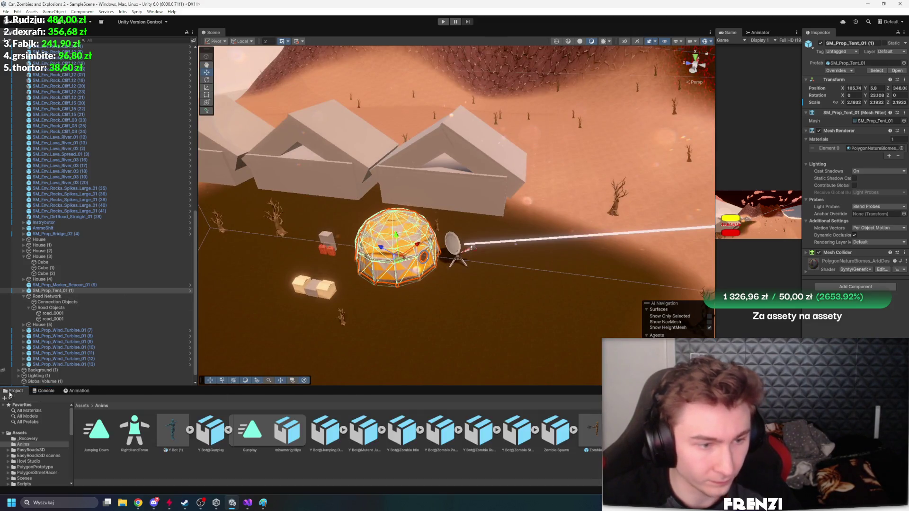
pyautogui.press('f')
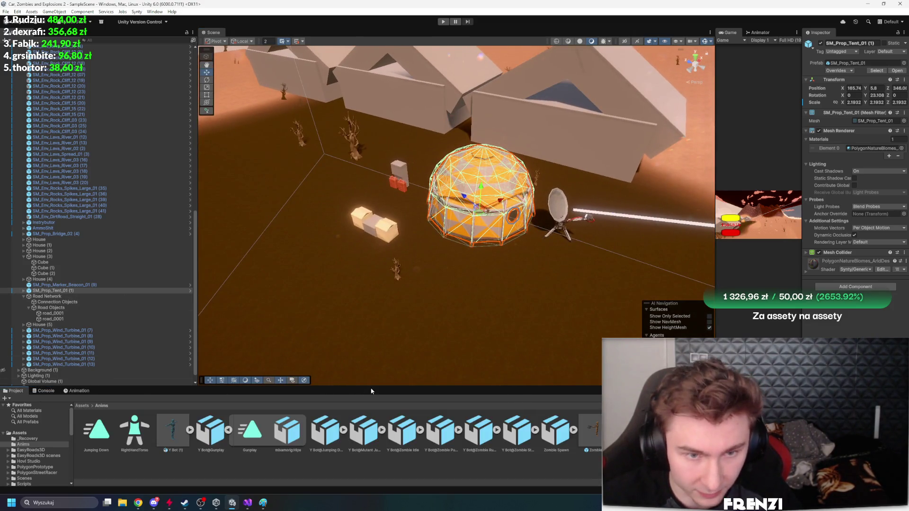
pyautogui.hotkey('shift', 'space')
pyautogui.hotkey('shift', 'space')
pyautogui.moveTo(400, 310)
pyautogui.mouseDown()
pyautogui.moveTo(474, 264)
pyautogui.moveTo(455, 239)
pyautogui.moveTo(580, 333)
pyautogui.mouseUp()
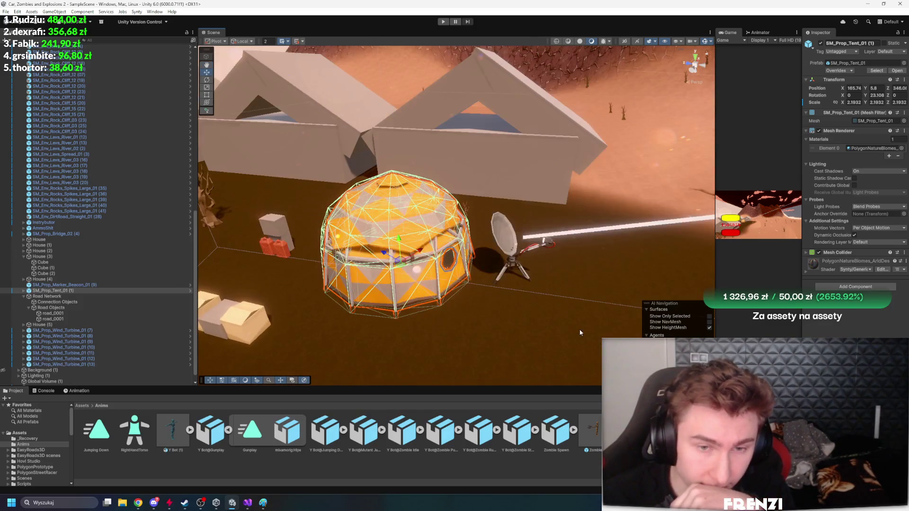
pyautogui.click(292, 251)
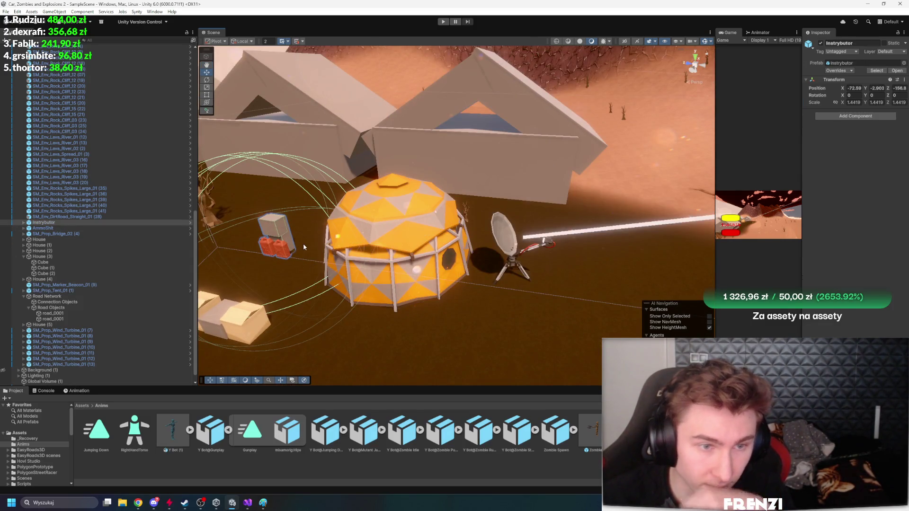
# Select the satellite dish SM_Prop_Satellite_01 (4), frame it, and switch to the Rotate tool
pyautogui.moveTo(303, 246)
pyautogui.mouseDown()
pyautogui.moveTo(482, 226)
pyautogui.moveTo(529, 256)
pyautogui.moveTo(416, 246)
pyautogui.mouseUp()
pyautogui.click(482, 226)
pyautogui.click(426, 239)
pyautogui.press('f')
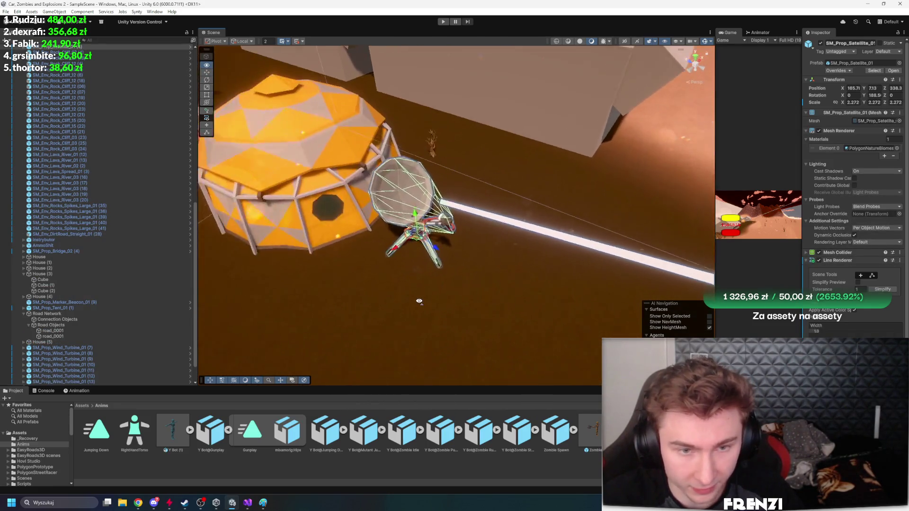
pyautogui.moveTo(419, 301)
pyautogui.mouseDown()
pyautogui.moveTo(533, 260)
pyautogui.moveTo(537, 268)
pyautogui.moveTo(413, 273)
pyautogui.mouseUp()
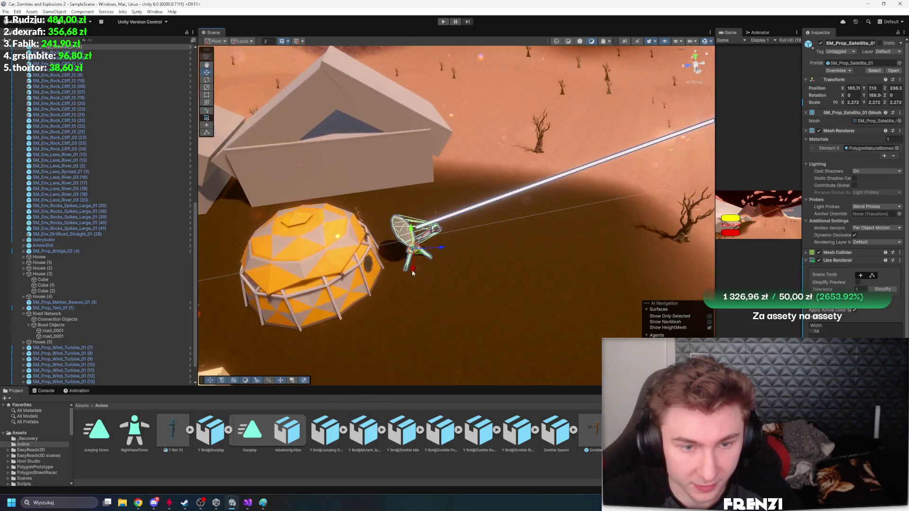
pyautogui.press('e')
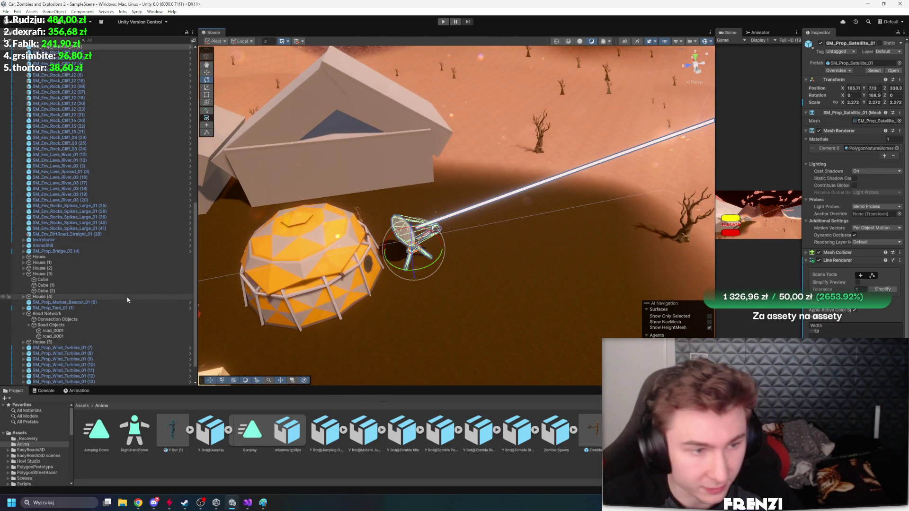
# Expand the satellite's parts in the Hierarchy, reselect the whole dish and scroll to its Line Renderer
pyautogui.scroll(5, 118, 237)
pyautogui.click(24, 175)
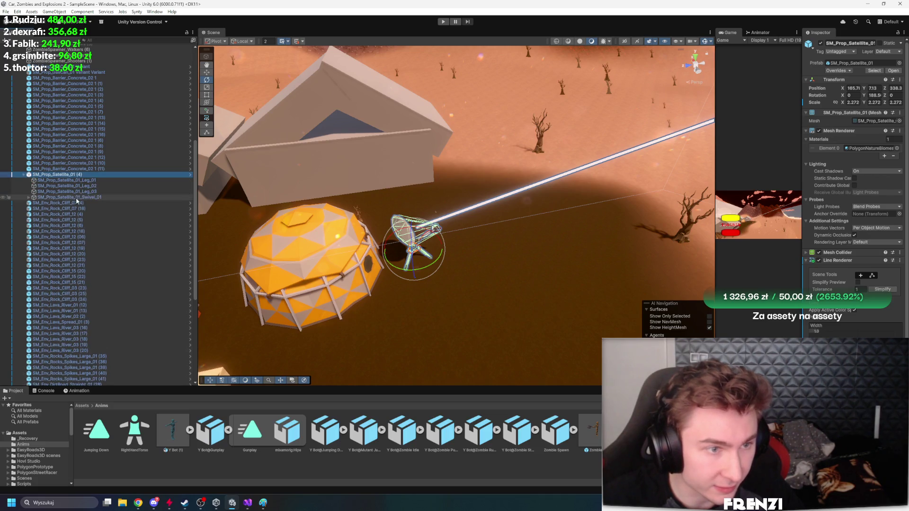
pyautogui.click(28, 198)
pyautogui.scroll(5, 436, 202)
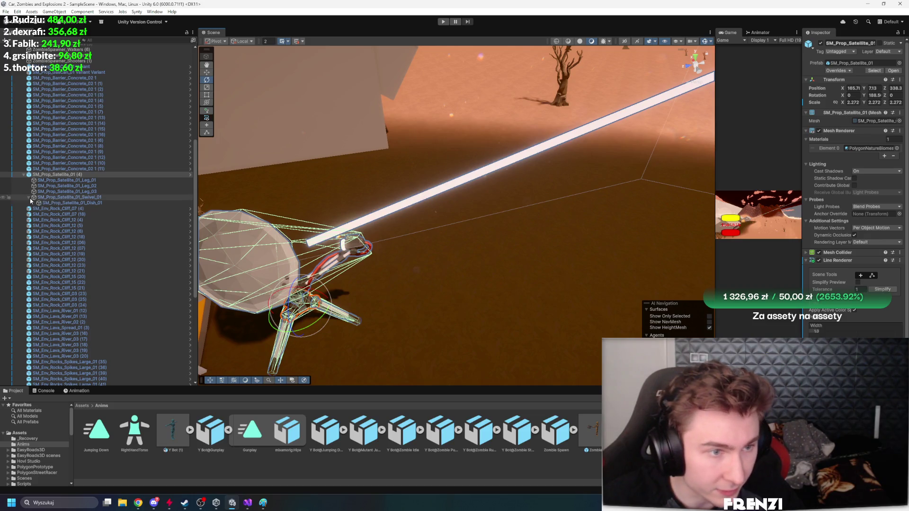
pyautogui.click(67, 197)
pyautogui.click(66, 180)
pyautogui.click(67, 175)
pyautogui.scroll(-3, 846, 274)
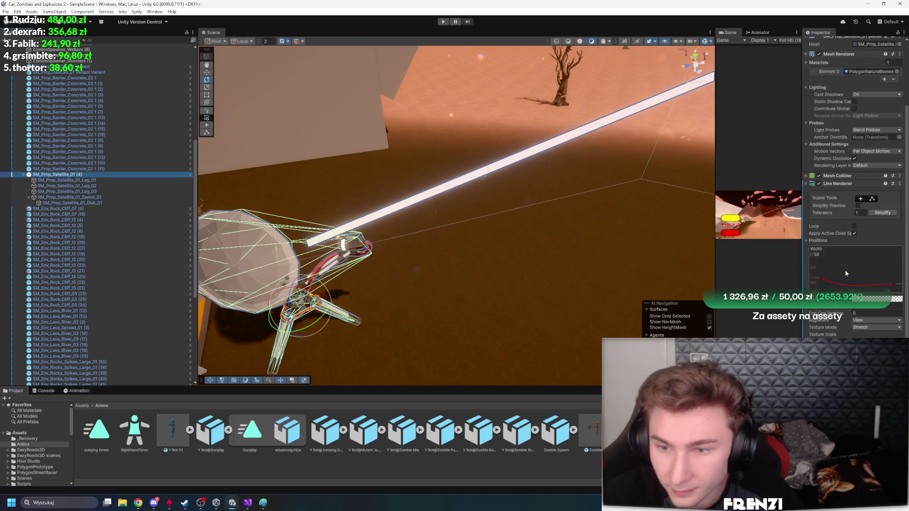
# Widen the Inspector and expand the Line Renderer Positions to edit element 1
pyautogui.moveTo(805, 203); pyautogui.dragTo(708, 206)
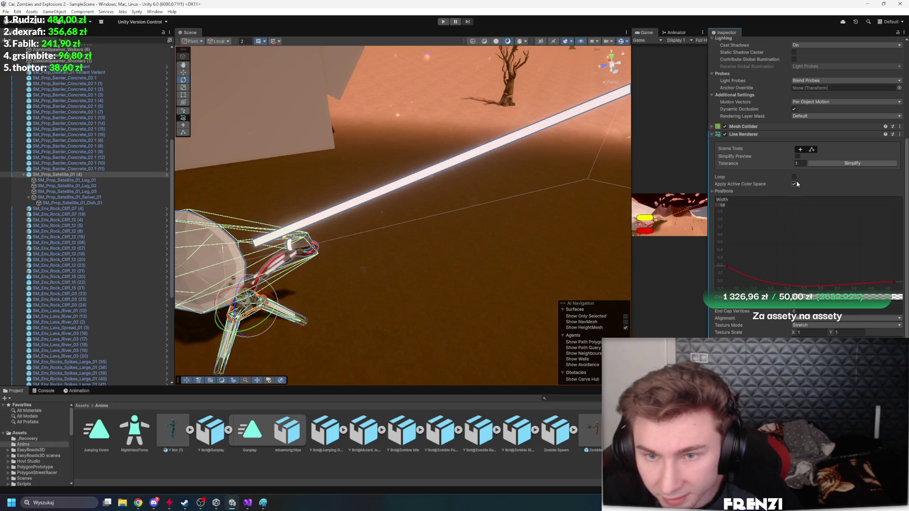
pyautogui.click(728, 191)
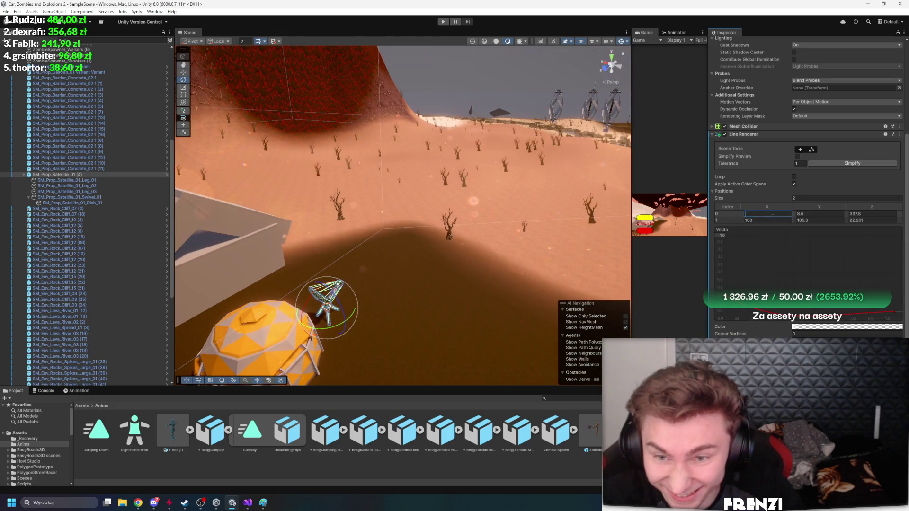
pyautogui.click(876, 220)
pyautogui.write('3.89')
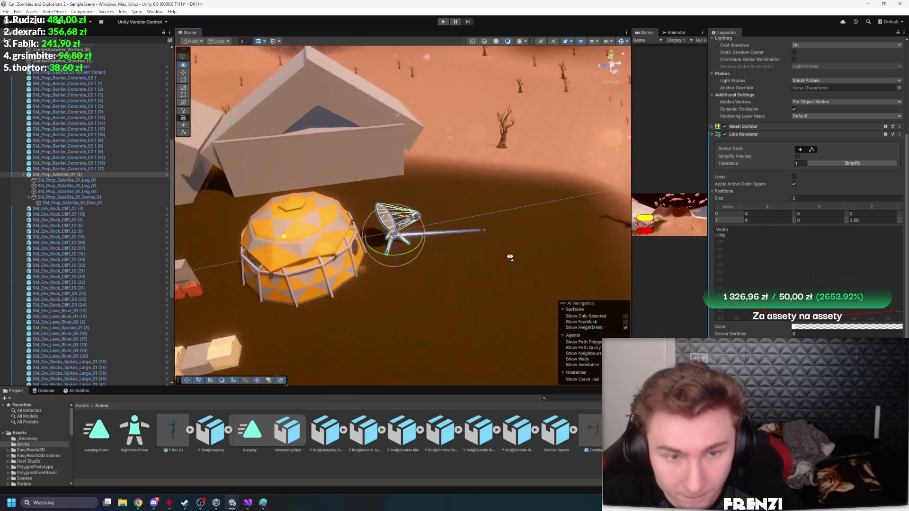
pyautogui.click(793, 220)
pyautogui.moveTo(794, 220); pyautogui.dragTo(848, 223)
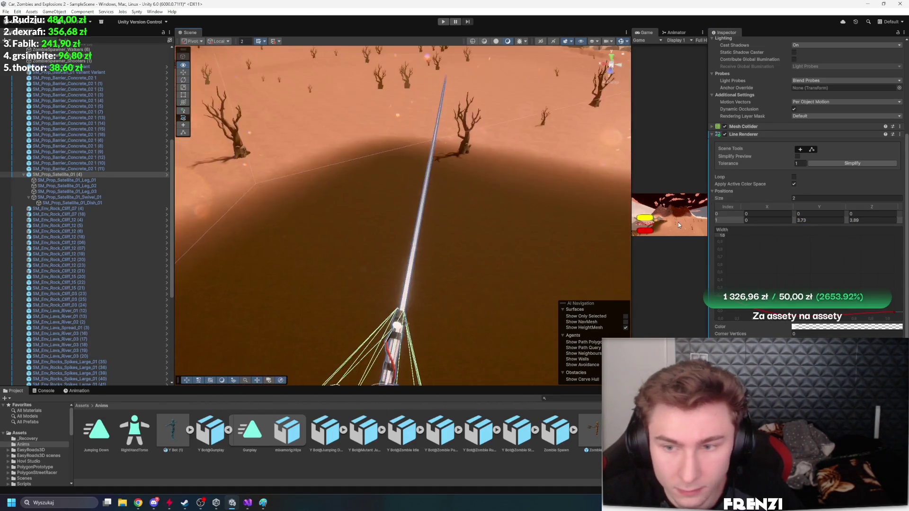
pyautogui.click(821, 220)
# Set element 1's Y and Z to 194.5, then reselect SM_Prop_Satellite_01 (4)
pyautogui.moveTo(426, 190)
pyautogui.mouseDown()
pyautogui.moveTo(396, 203)
pyautogui.moveTo(213, 224)
pyautogui.moveTo(440, 146)
pyautogui.moveTo(521, 156)
pyautogui.moveTo(615, 190)
pyautogui.mouseUp()
pyautogui.click(826, 220)
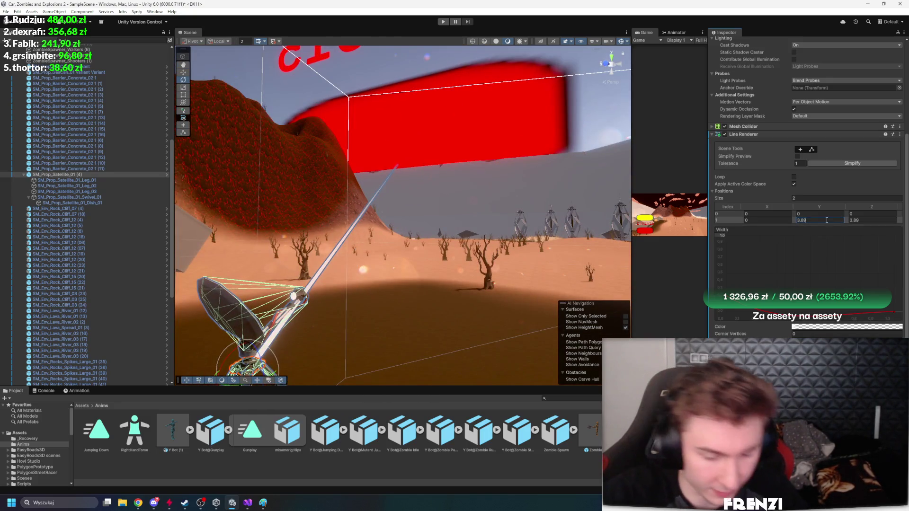
pyautogui.write('*50')
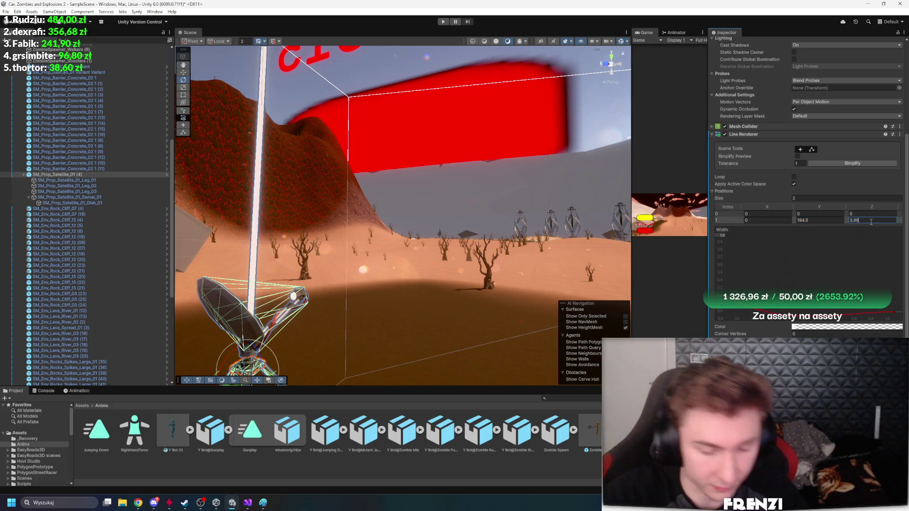
pyautogui.write('*50')
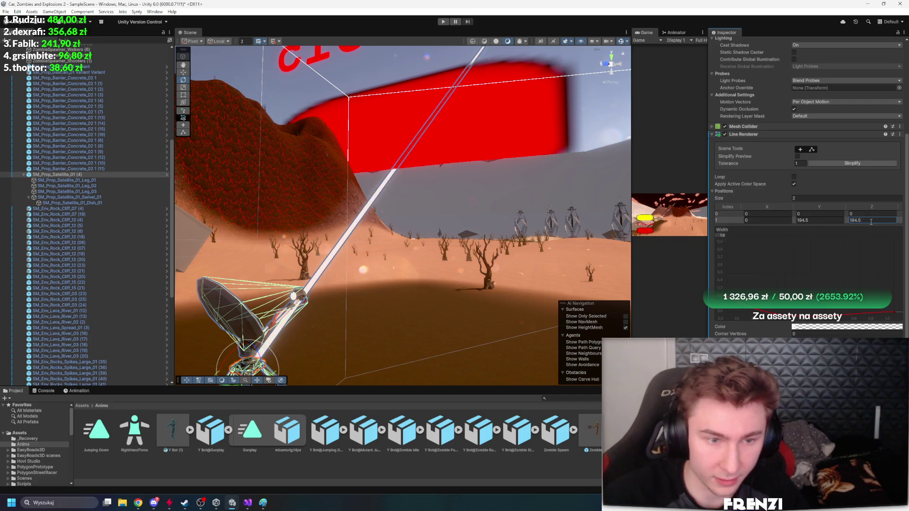
pyautogui.moveTo(426, 265); pyautogui.dragTo(409, 273)
pyautogui.click(83, 181)
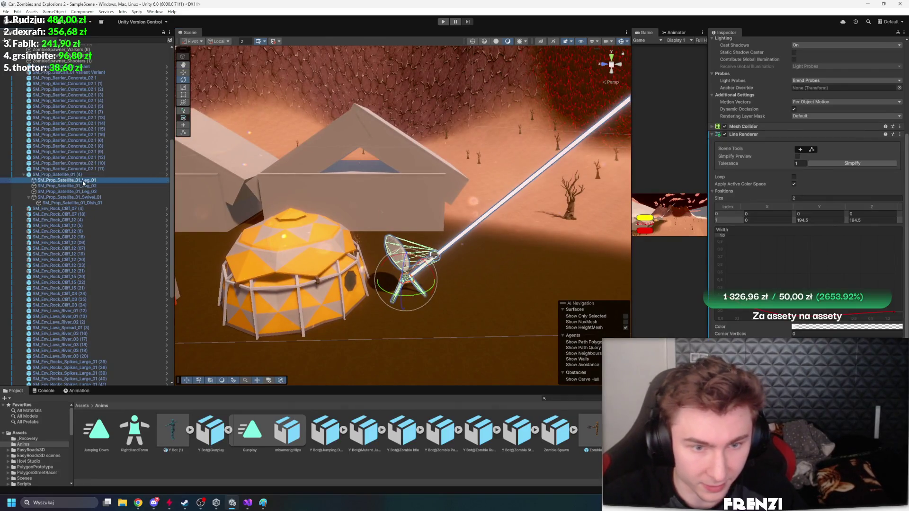
pyautogui.click(63, 175)
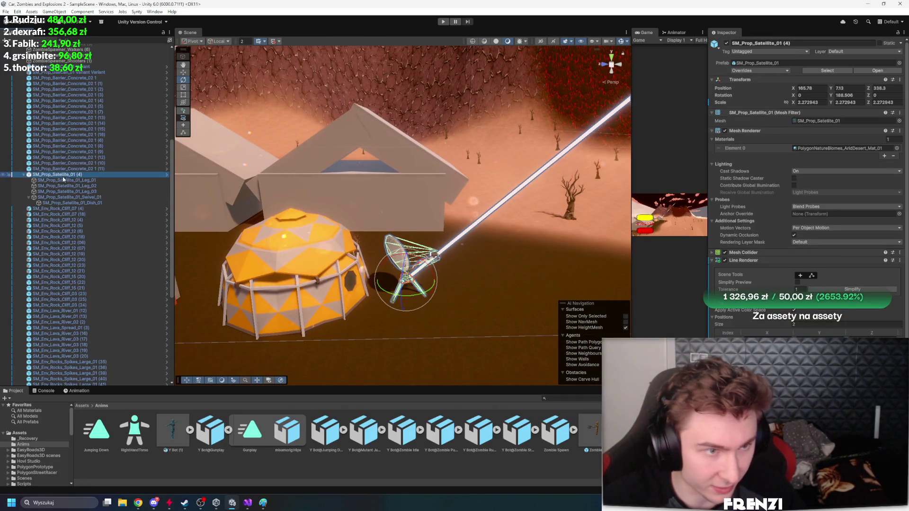
# Move the satellite dish row up near the top of Level 1 in the Hierarchy
pyautogui.click(25, 175)
pyautogui.moveTo(71, 155); pyautogui.dragTo(57, 67)
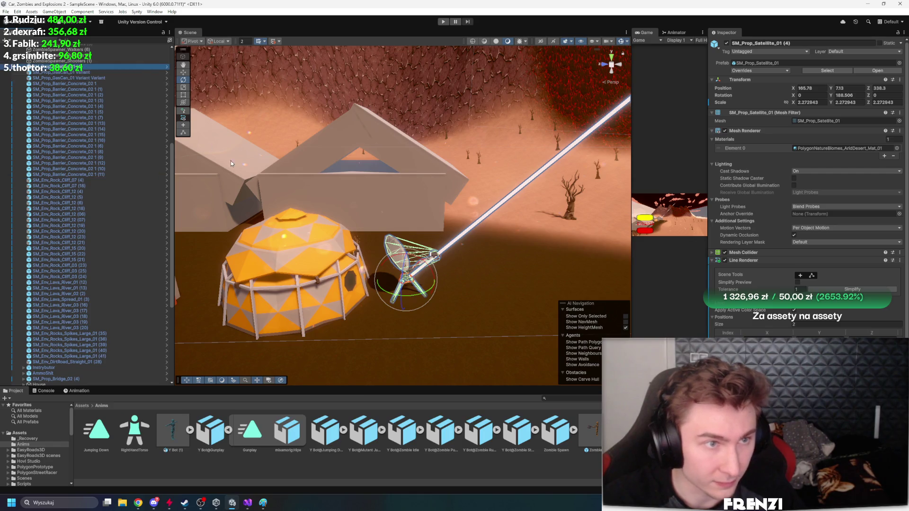
pyautogui.click(364, 258)
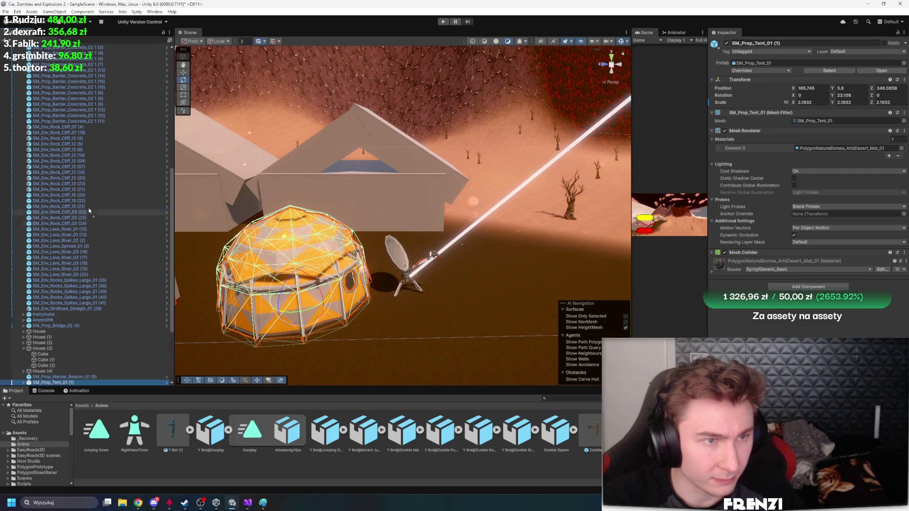
pyautogui.scroll(8, 89, 211)
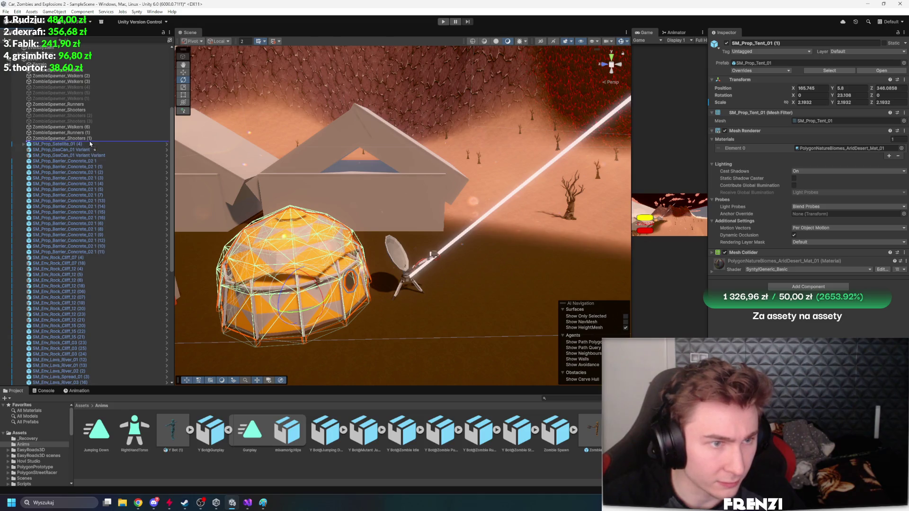
pyautogui.press('f')
# Move AmmoShit up beside Instrybutor and the other camp objects in the Hierarchy
pyautogui.click(48, 383)
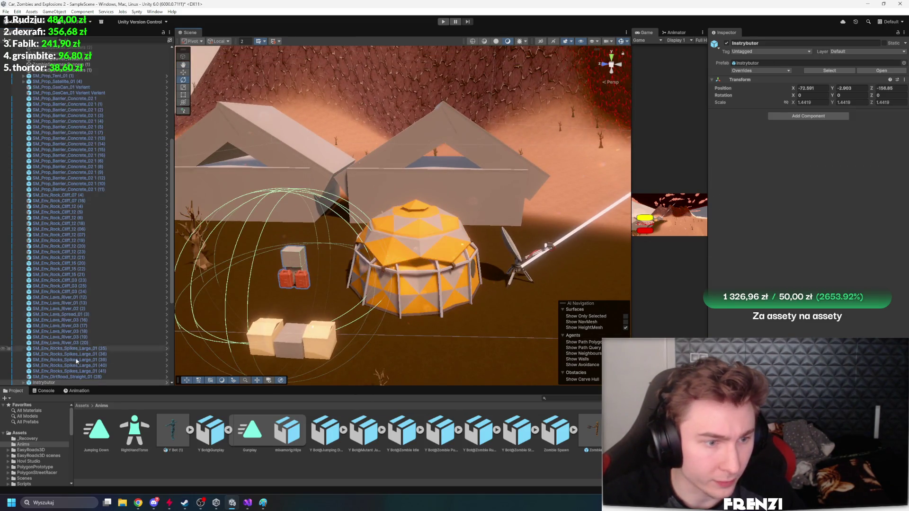
pyautogui.scroll(7, 77, 361)
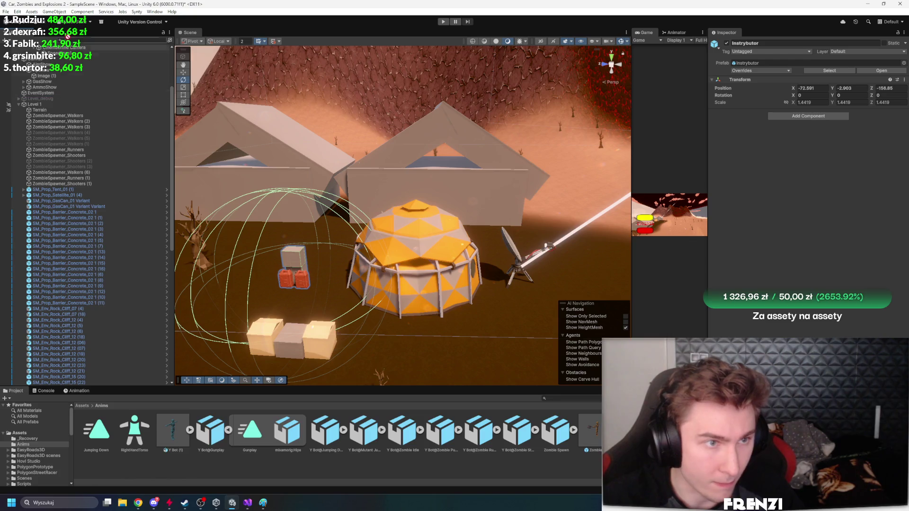
pyautogui.scroll(4, 73, 251)
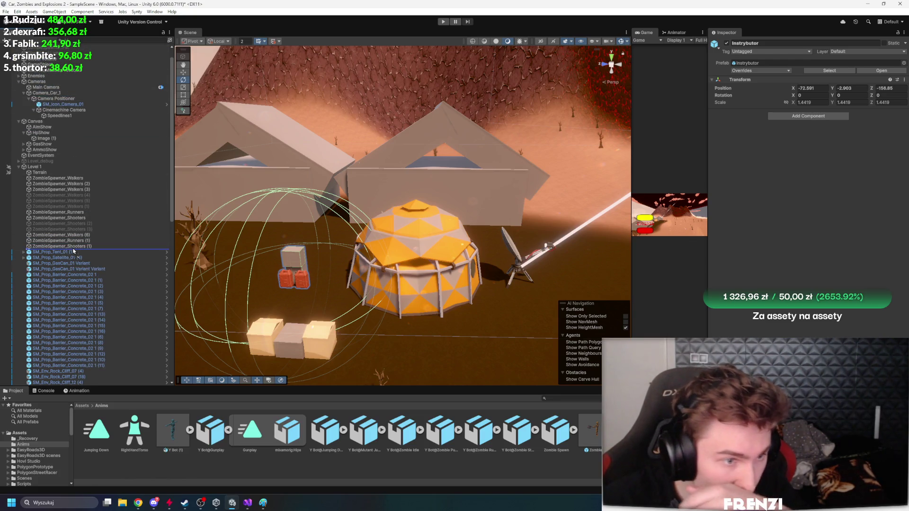
pyautogui.click(287, 343)
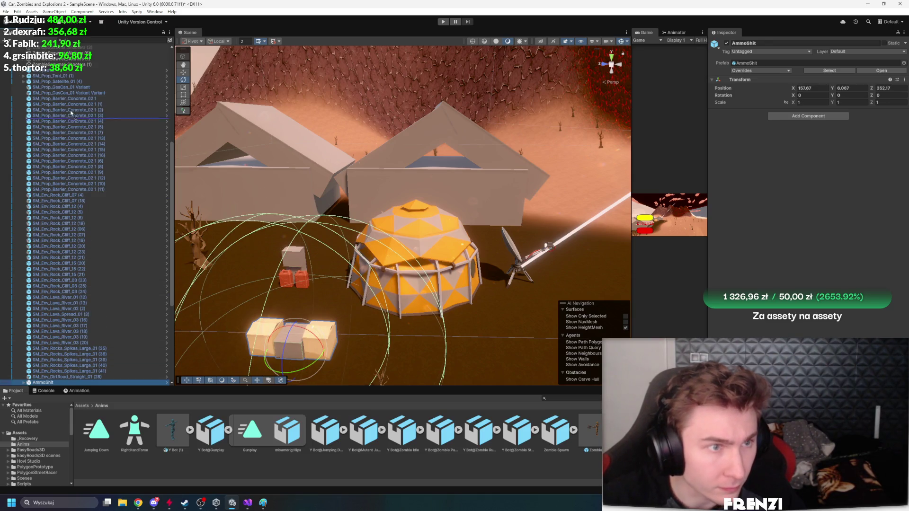
pyautogui.moveTo(74, 76); pyautogui.dragTo(67, 77)
# Create a new empty GameObject from the tent's context menu and move it up
pyautogui.click(374, 222)
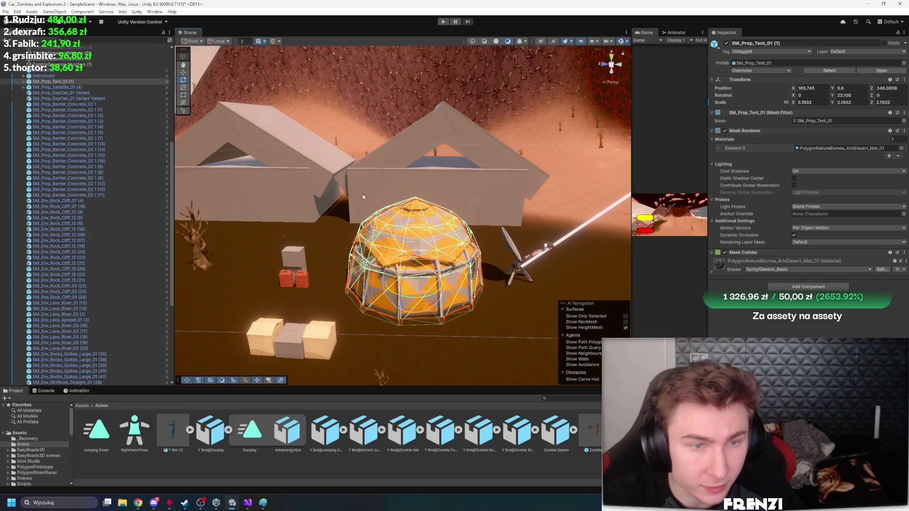
pyautogui.rightClick(62, 81)
pyautogui.click(87, 213)
pyautogui.click(87, 215)
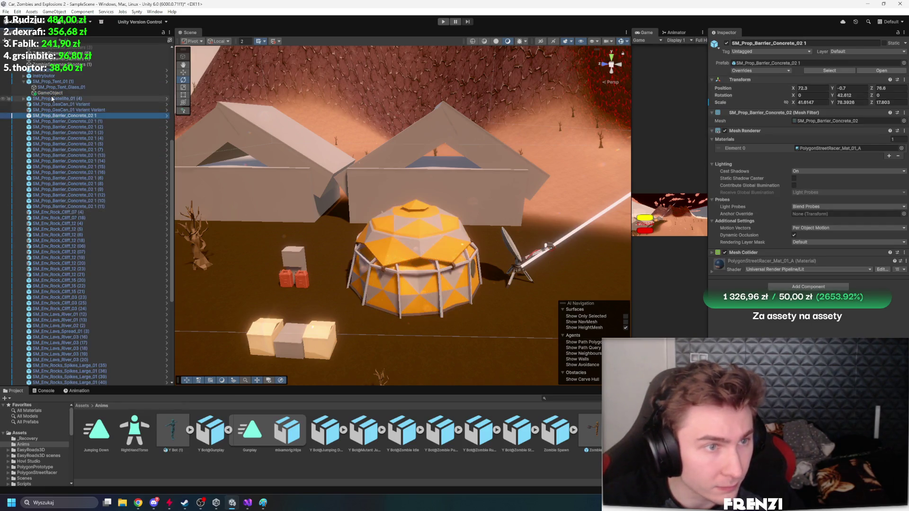
pyautogui.moveTo(63, 94); pyautogui.dragTo(54, 71)
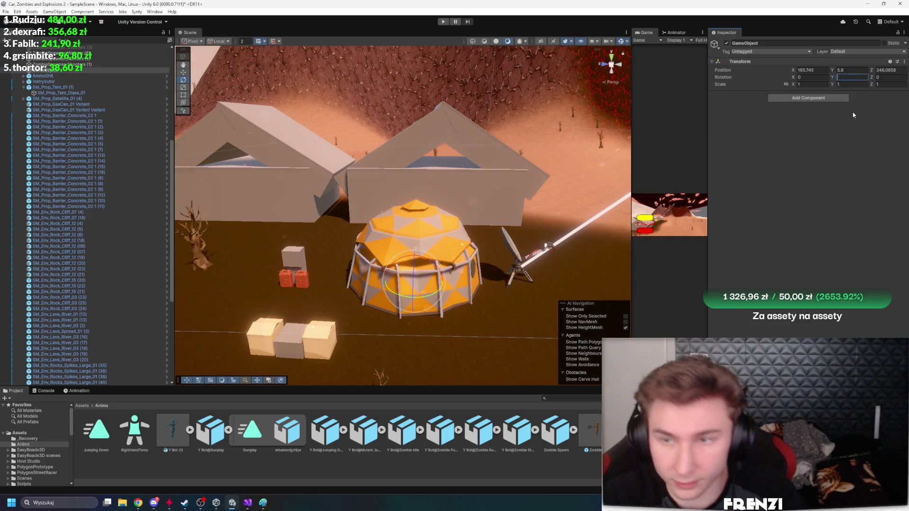
# Frame Instrybutor and the dome tent, and expand Instrybutor to show its children
pyautogui.click(84, 81)
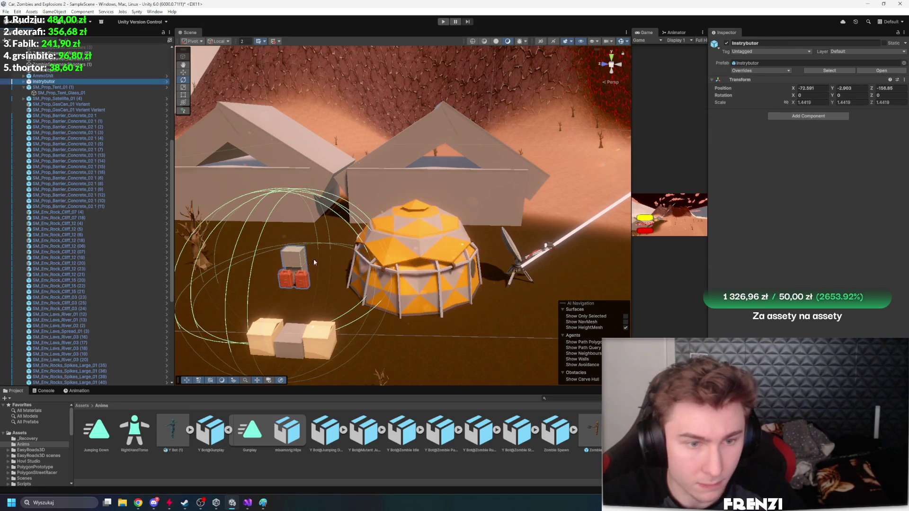
pyautogui.press('f')
pyautogui.click(68, 81)
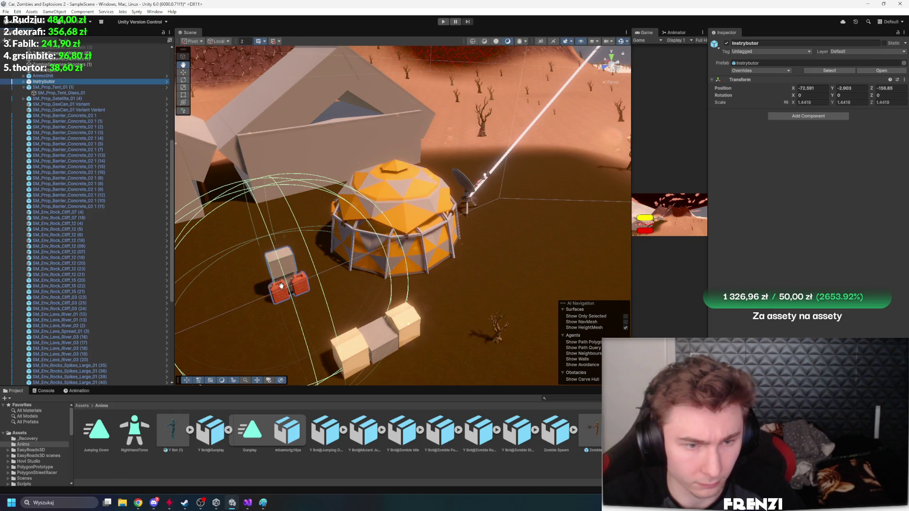
pyautogui.press('r')
pyautogui.press('f')
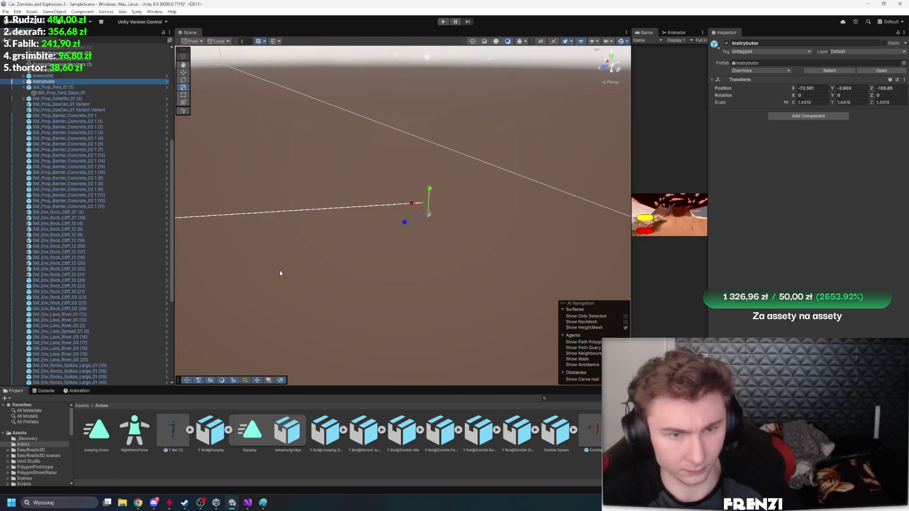
pyautogui.click(75, 87)
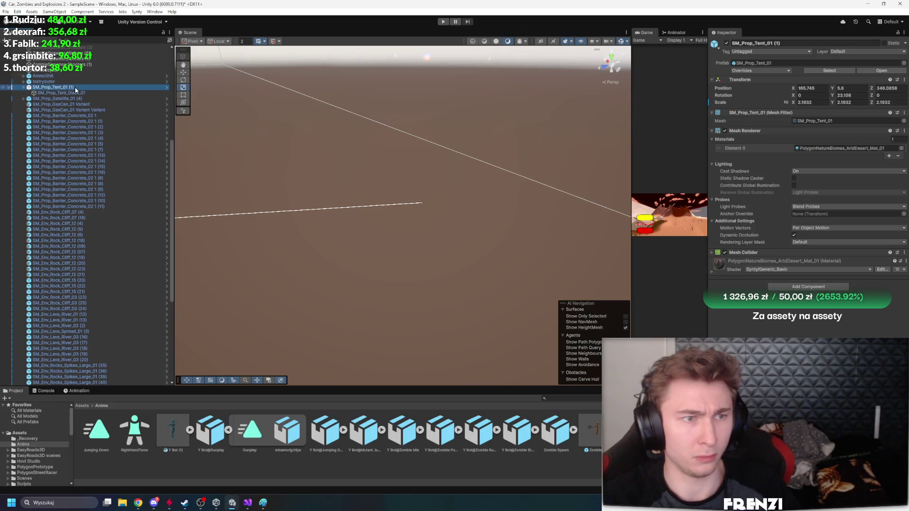
pyautogui.press('f')
pyautogui.click(67, 82)
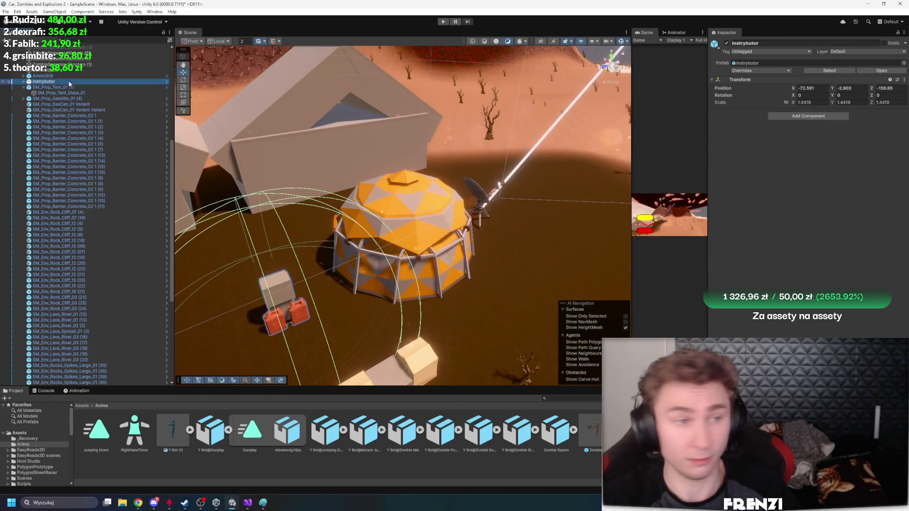
pyautogui.click(23, 83)
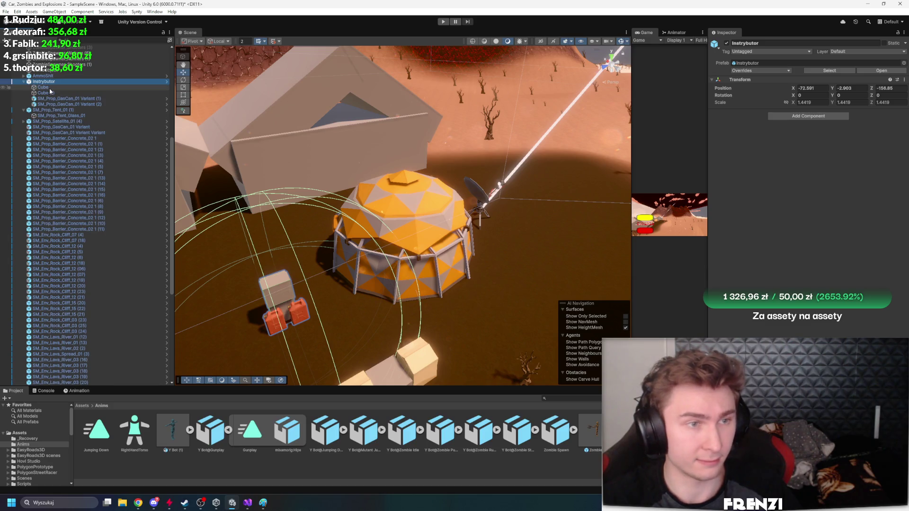
pyautogui.press('f')
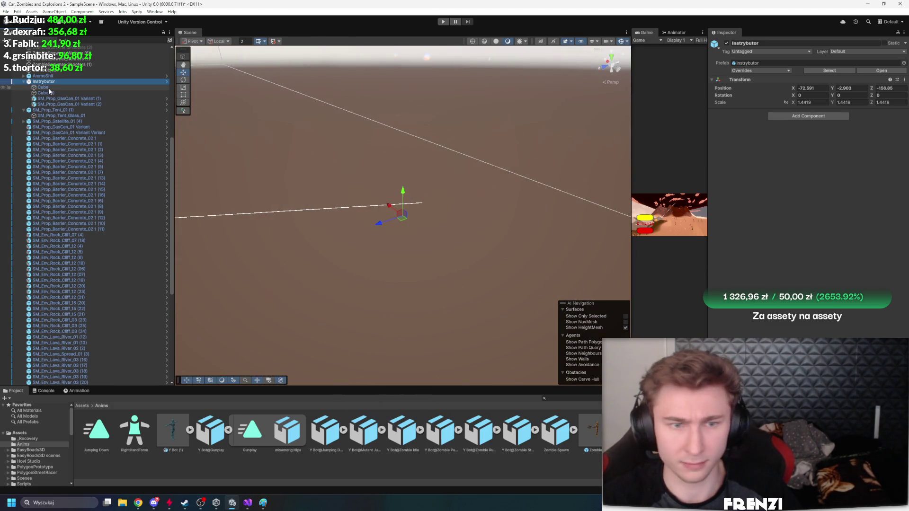
pyautogui.press('f')
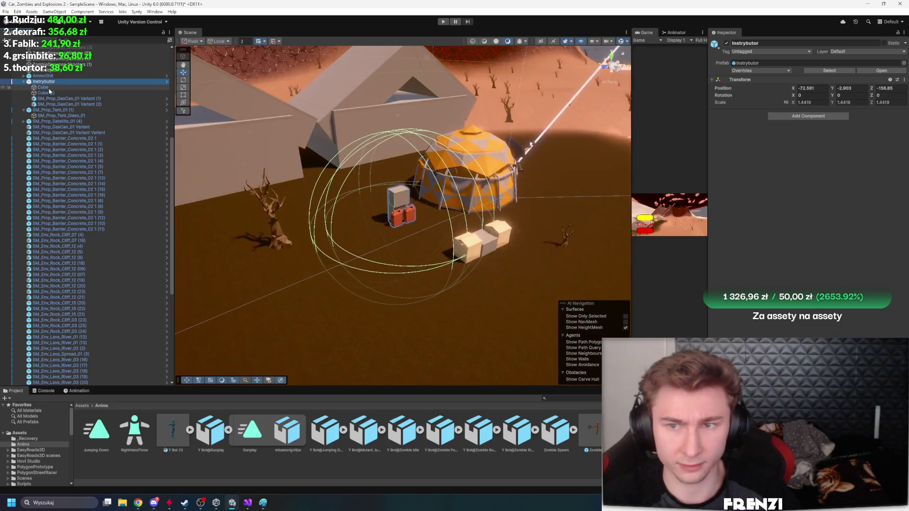
# Check Instrybutor's two Cubes and two gas cans, then reselect Instrybutor
pyautogui.click(49, 87)
pyautogui.click(49, 92)
pyautogui.click(52, 99)
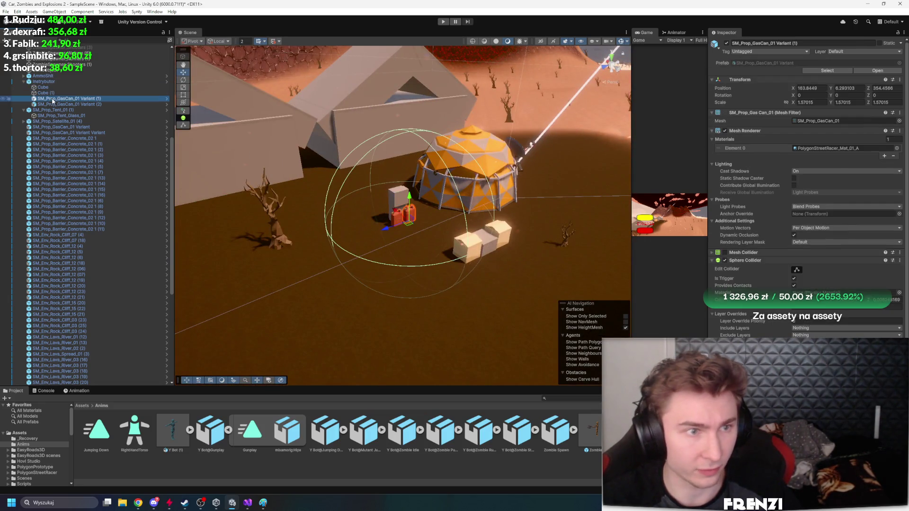
pyautogui.click(55, 104)
pyautogui.click(48, 76)
pyautogui.click(49, 81)
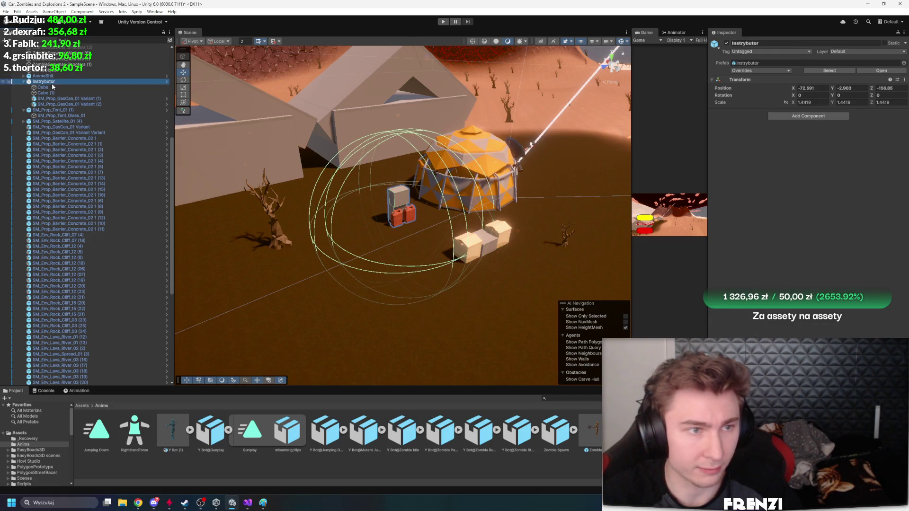
# Create an empty parent for Instrybutor's Cube and drag the new GameObject out of Instrybutor
pyautogui.click(52, 87)
pyautogui.rightClick(54, 87)
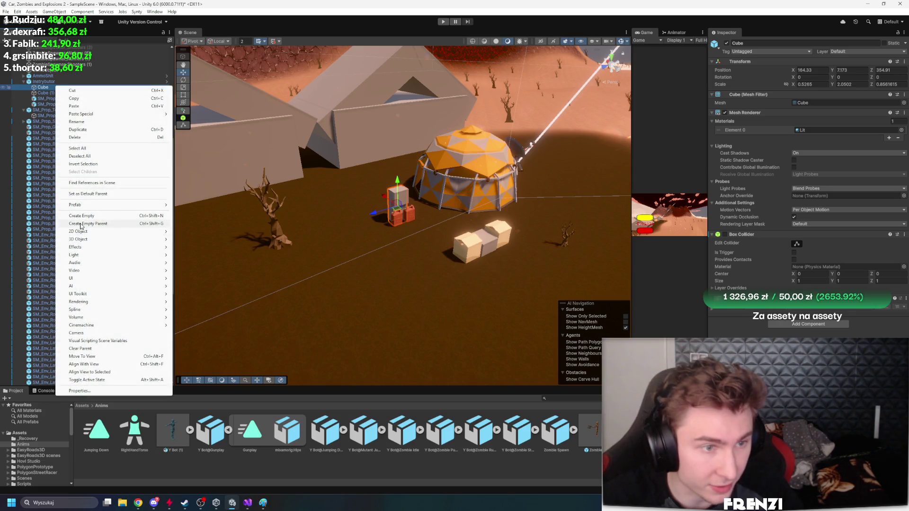
pyautogui.click(80, 224)
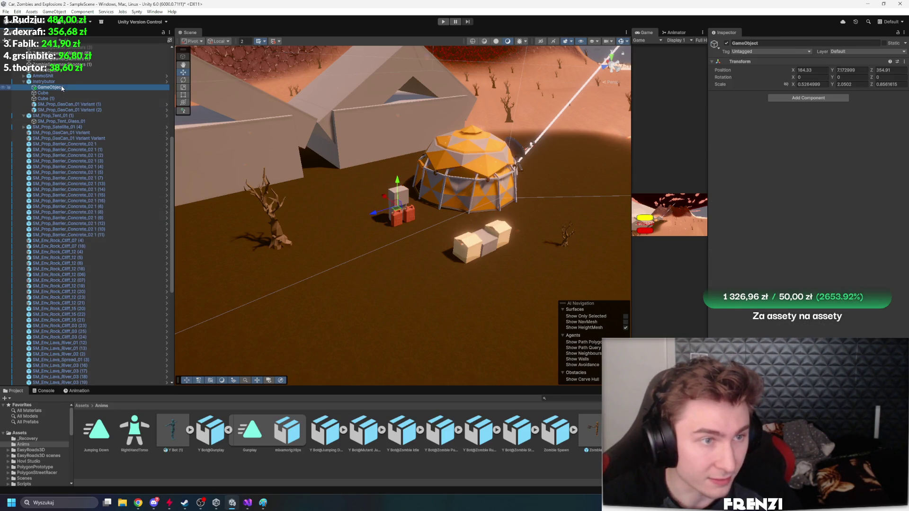
pyautogui.moveTo(58, 88); pyautogui.dragTo(50, 78)
pyautogui.click(50, 88)
pyautogui.rightClick(49, 87)
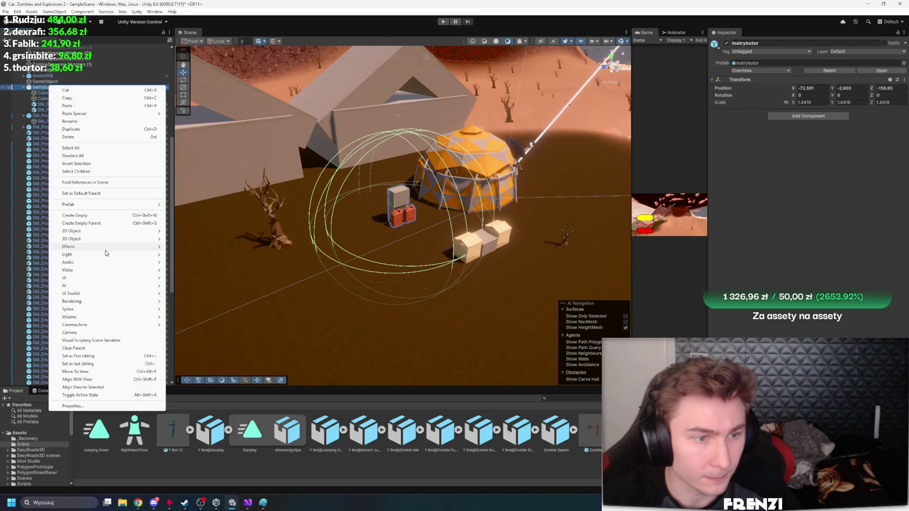
pyautogui.moveTo(90, 240)
pyautogui.press('Escape')
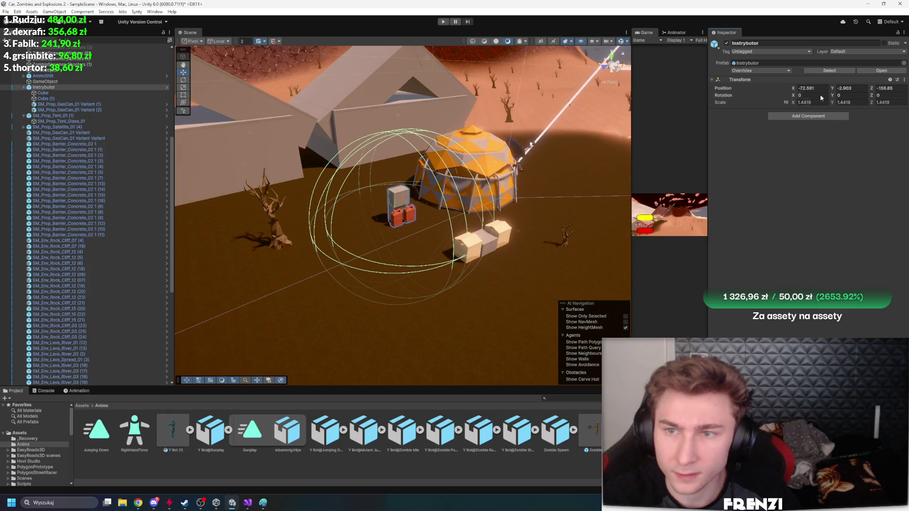
# Delete the old Instrybutor prefab asset from the project
pyautogui.click(830, 70)
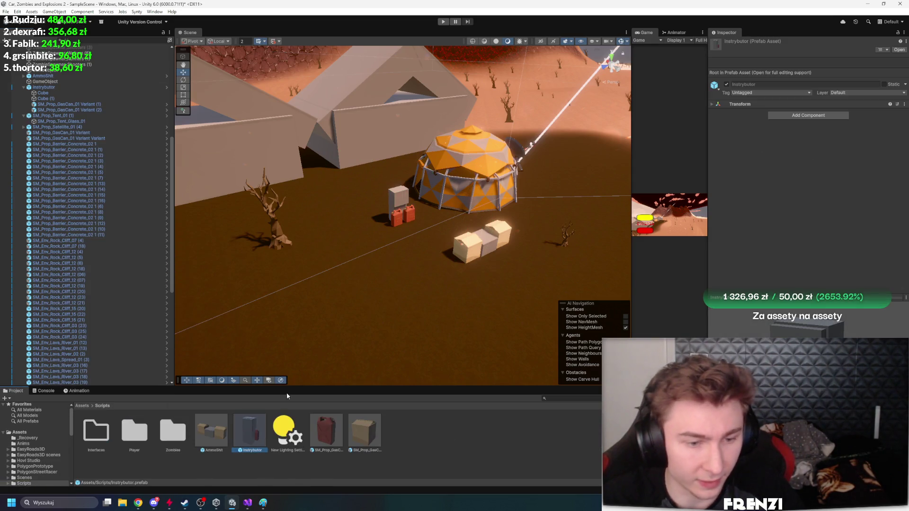
pyautogui.press('Delete')
pyautogui.click(465, 266)
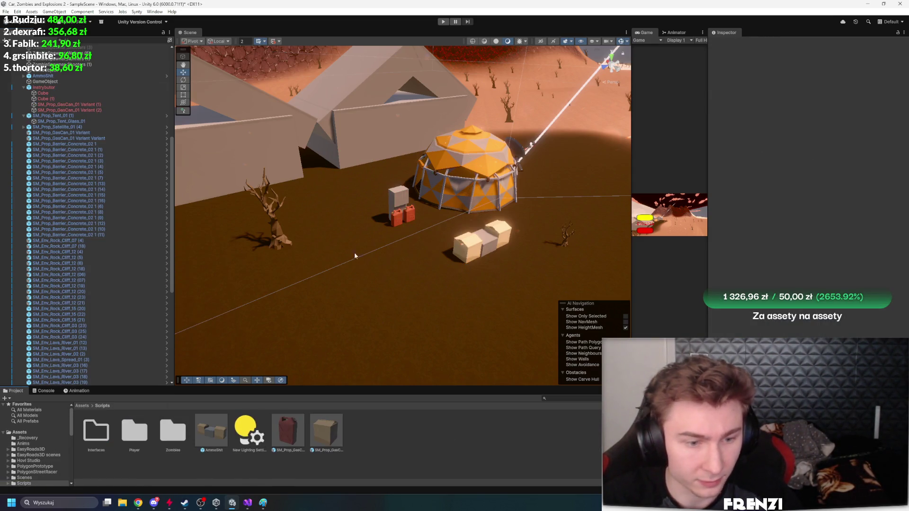
pyautogui.click(61, 87)
# Rename GameObject to Instrybutor and duplicate the two cubes and two gas cans into it
pyautogui.click(58, 81)
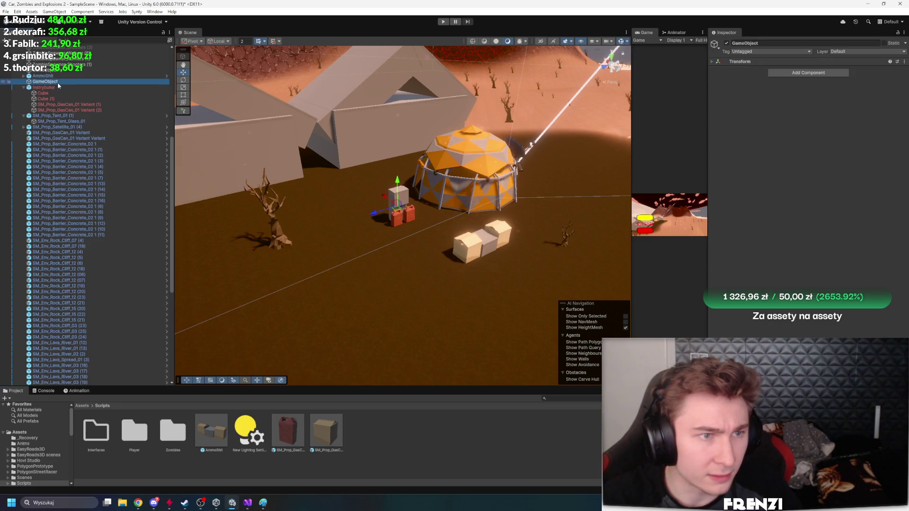
pyautogui.write('Instrybutor')
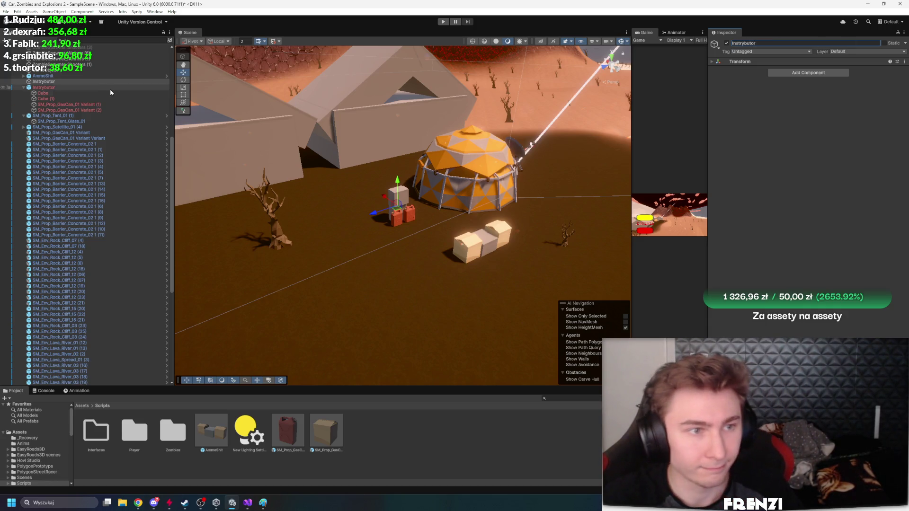
pyautogui.click(63, 88)
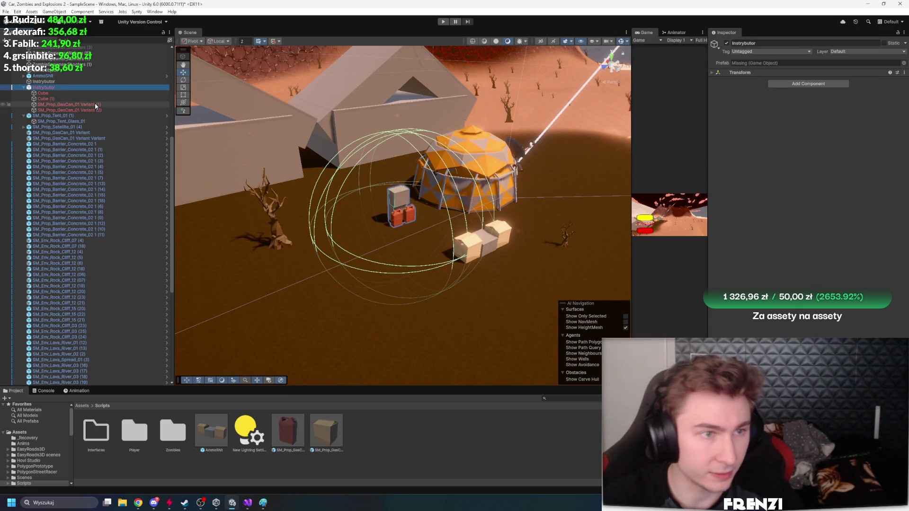
pyautogui.click(69, 98)
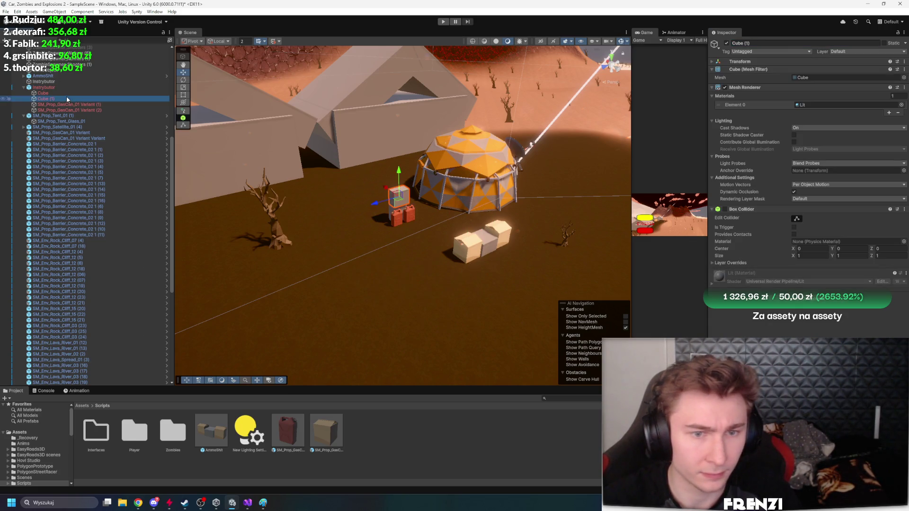
pyautogui.click(64, 105)
pyautogui.click(60, 93)
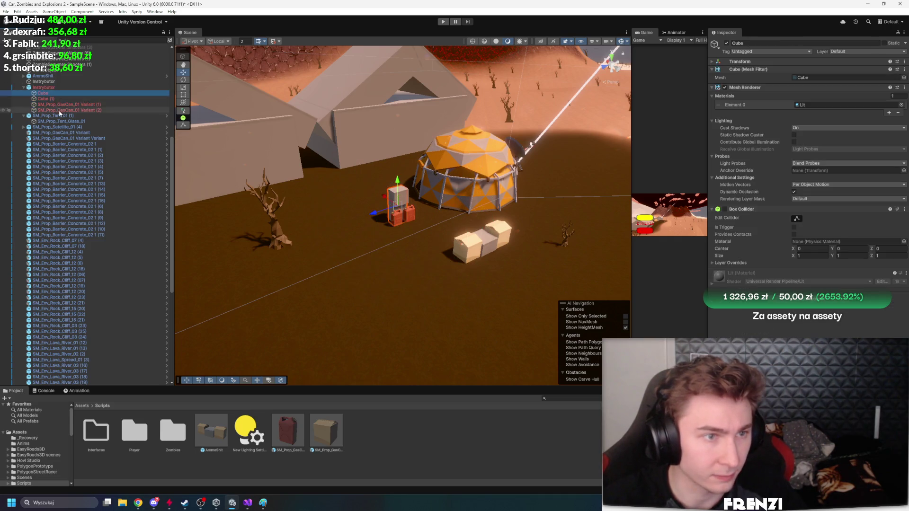
pyautogui.keyDown('shift'); pyautogui.click(59, 110); pyautogui.keyUp('shift')
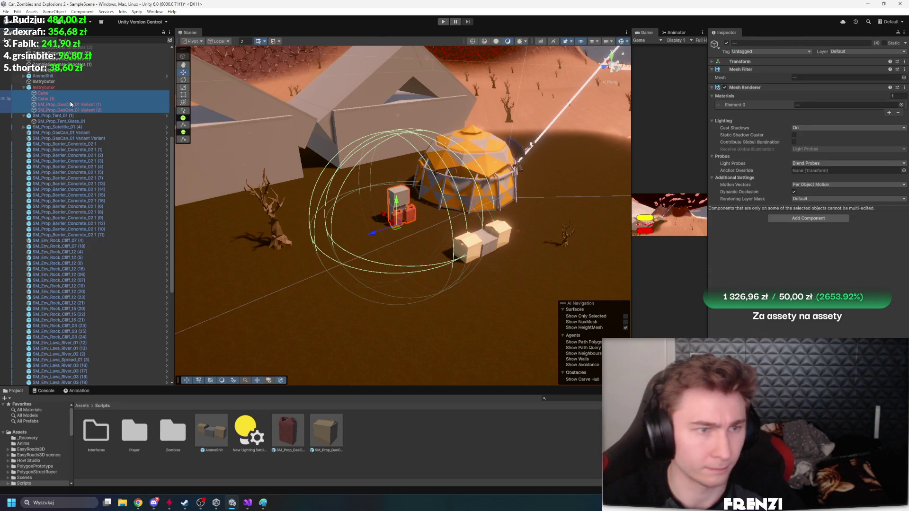
pyautogui.hotkey('ctrl', 'd')
pyautogui.moveTo(61, 84); pyautogui.dragTo(60, 82)
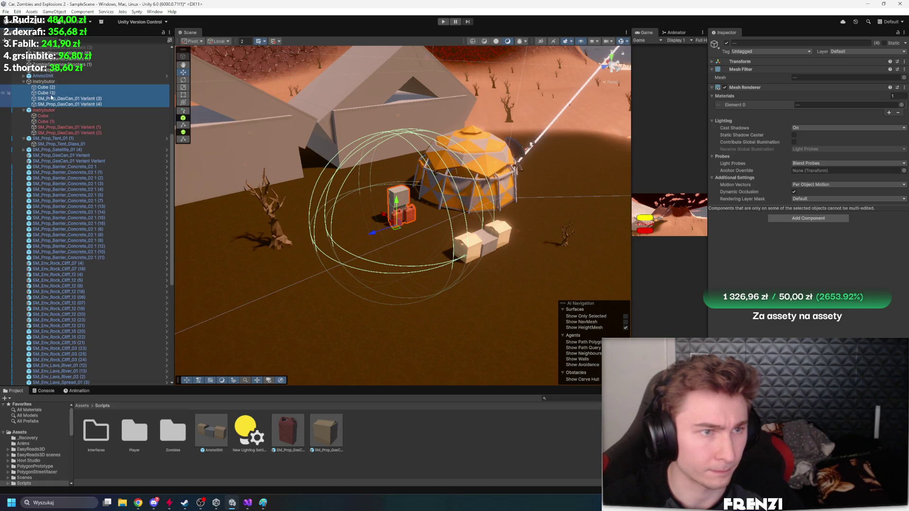
# Delete the spare Instrybutor and save the group as an Instrybutor prefab in Scripts
pyautogui.click(49, 111)
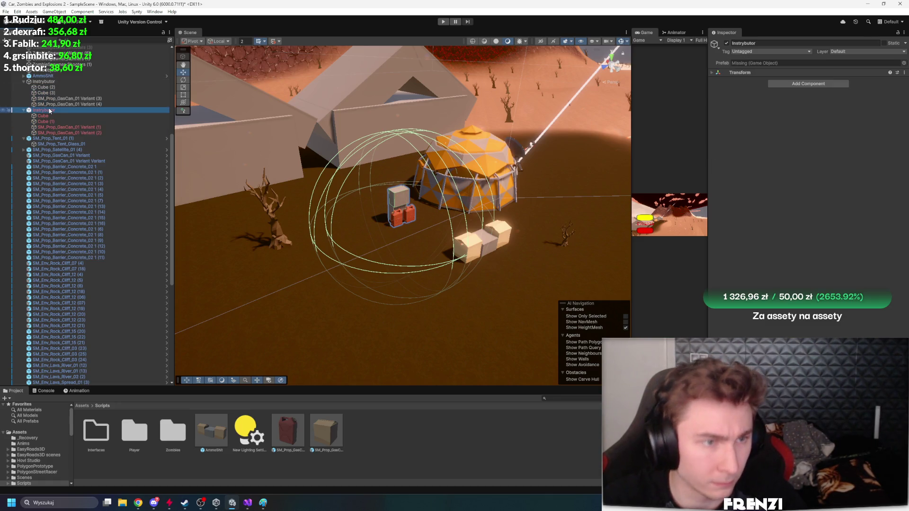
pyautogui.press('Delete')
pyautogui.click(48, 82)
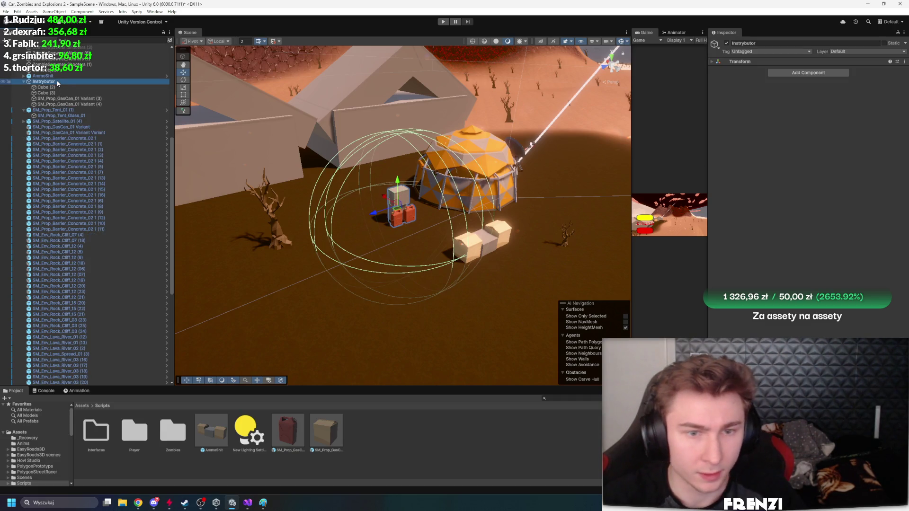
pyautogui.moveTo(372, 446); pyautogui.dragTo(372, 446)
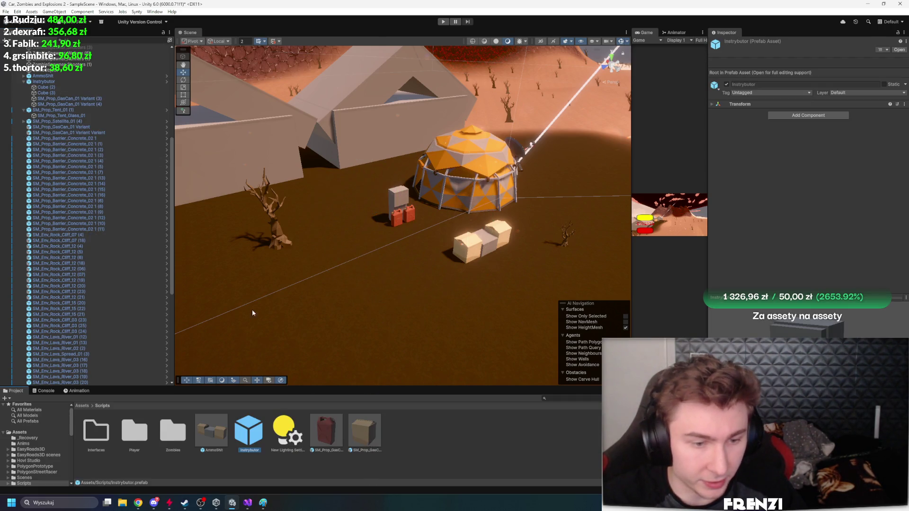
pyautogui.click(70, 83)
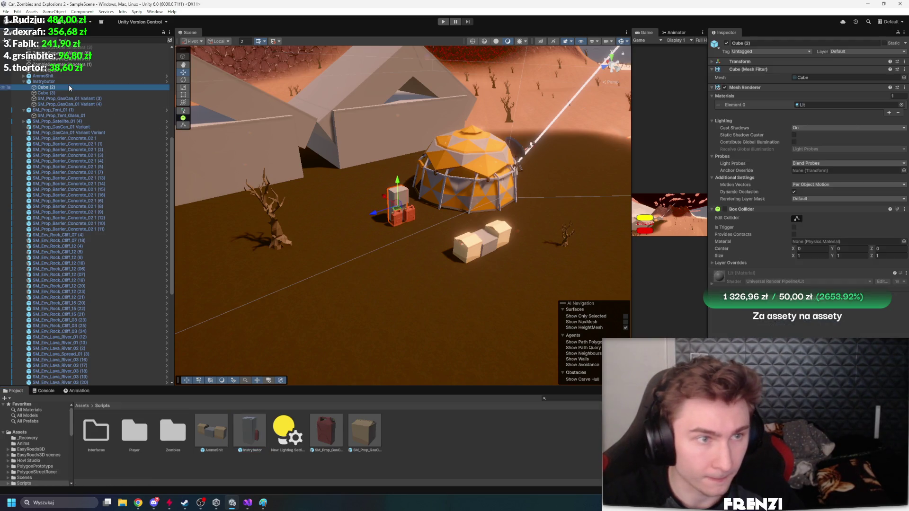
# Move the Instrybutor beside the domed tent with the Move tool
pyautogui.press('e')
pyautogui.press('w')
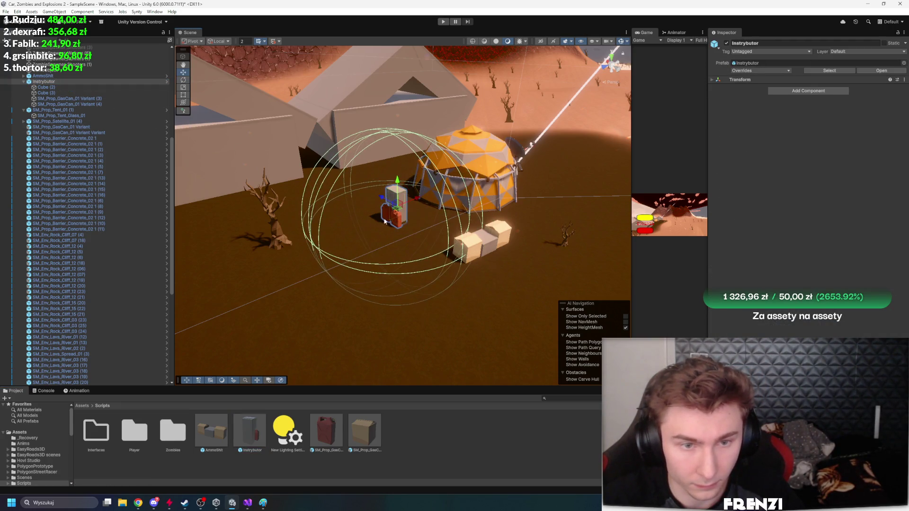
pyautogui.moveTo(394, 208); pyautogui.dragTo(426, 200)
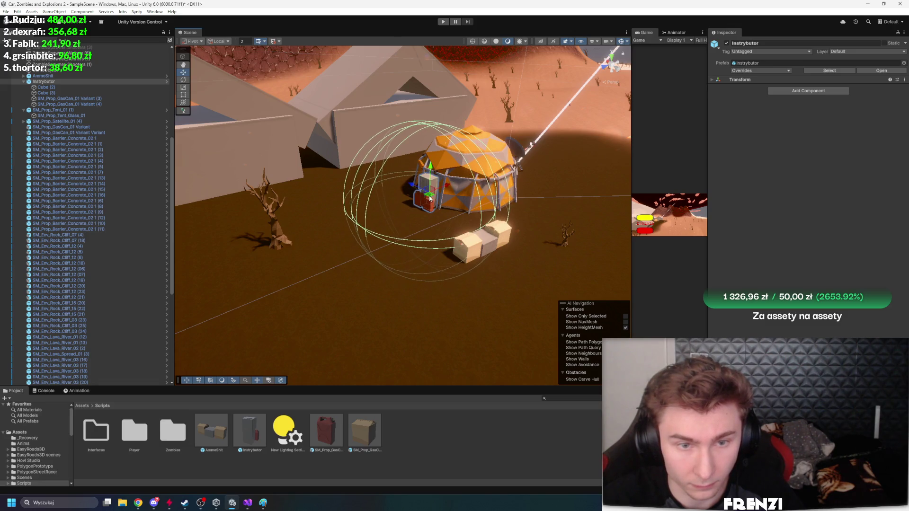
pyautogui.click(426, 185)
pyautogui.click(374, 265)
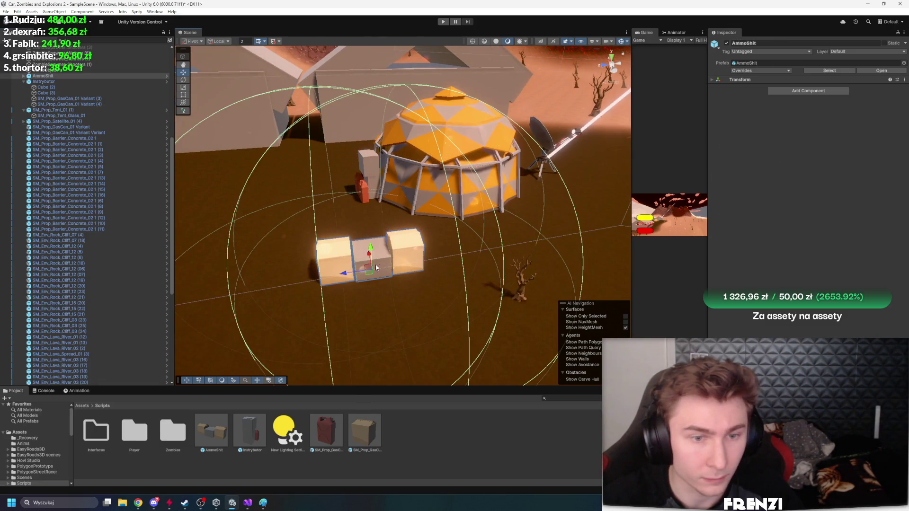
pyautogui.moveTo(364, 290)
pyautogui.mouseDown()
pyautogui.moveTo(402, 284)
pyautogui.moveTo(370, 279)
pyautogui.moveTo(446, 241)
pyautogui.moveTo(392, 260)
pyautogui.moveTo(393, 246)
pyautogui.moveTo(407, 242)
pyautogui.mouseUp()
# Select the new empty Supply Station 1 object above AmmoShit in the Hierarchy
pyautogui.press('w')
pyautogui.scroll(-3, 445, 241)
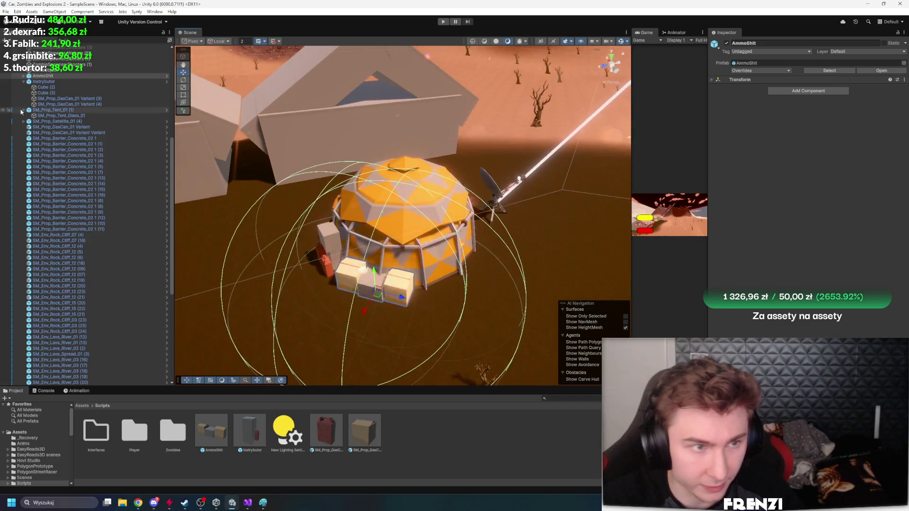
pyautogui.click(55, 110)
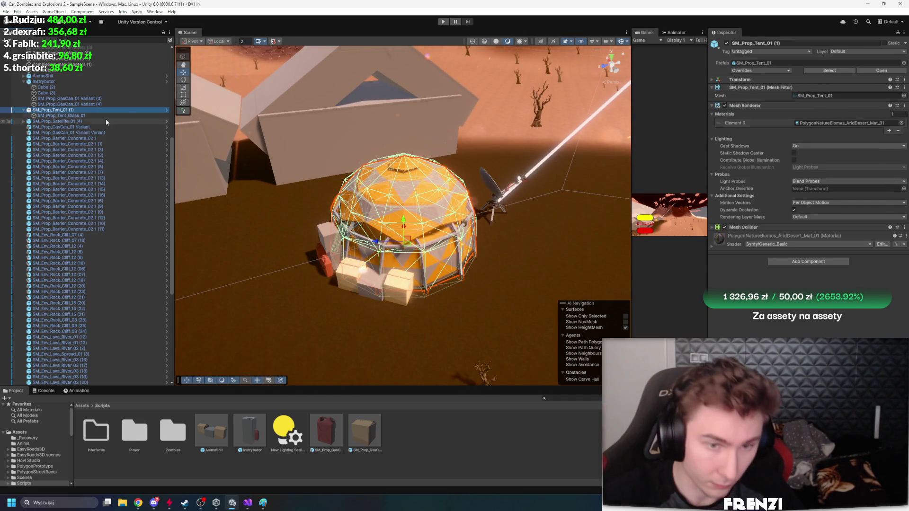
pyautogui.click(22, 111)
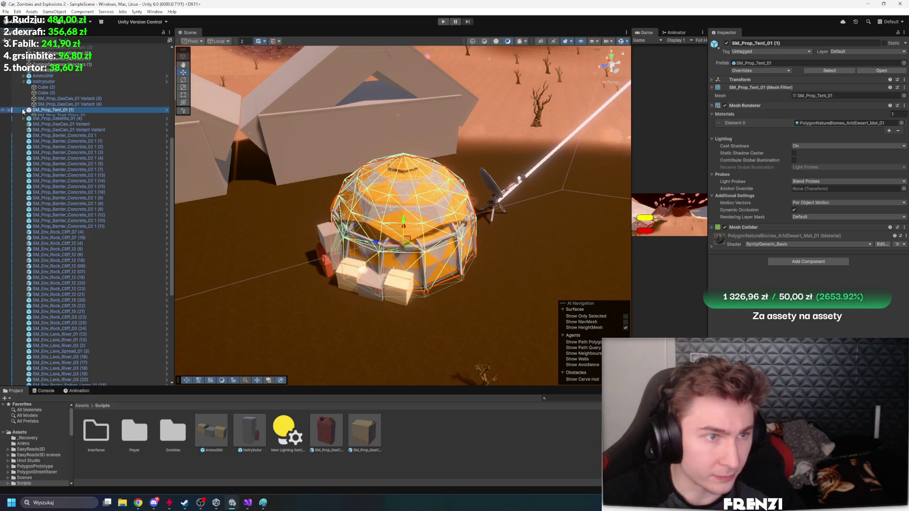
pyautogui.click(23, 82)
pyautogui.click(65, 93)
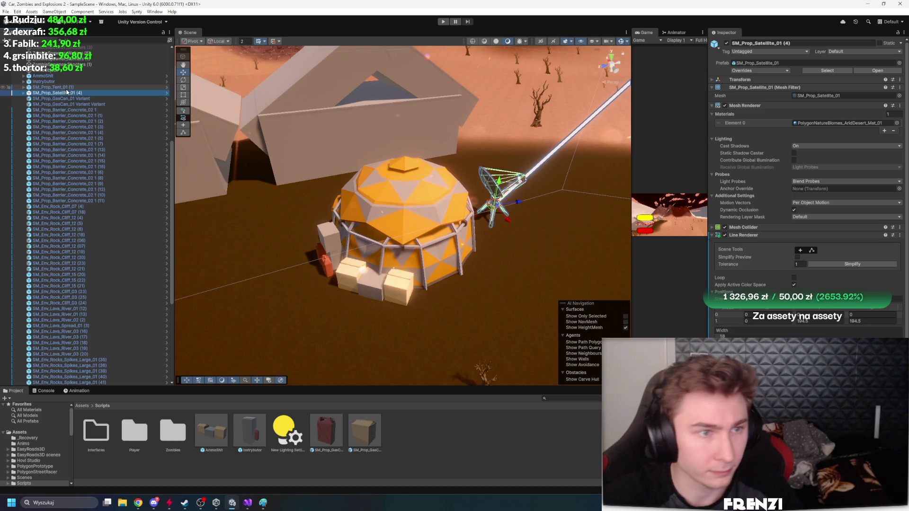
pyautogui.click(51, 70)
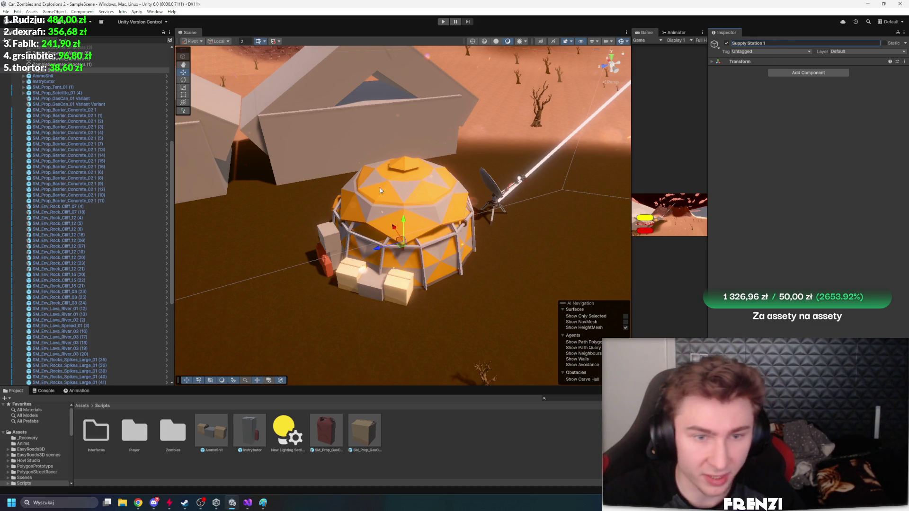
# Group AmmoShit, Instrybutor, tent and satellite under Supply Station 1 and save it as a prefab in Scripts
pyautogui.click(41, 76)
pyautogui.keyDown('shift'); pyautogui.click(64, 93); pyautogui.keyUp('shift')
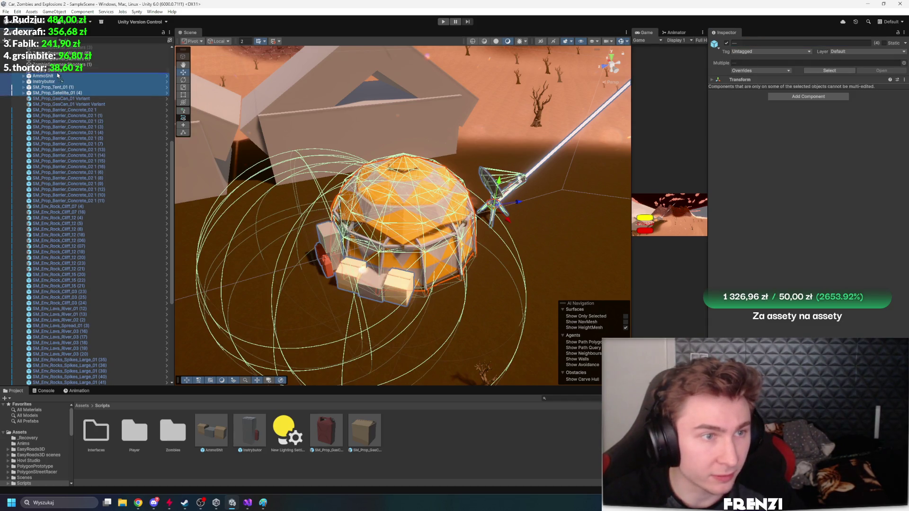
pyautogui.click(43, 70)
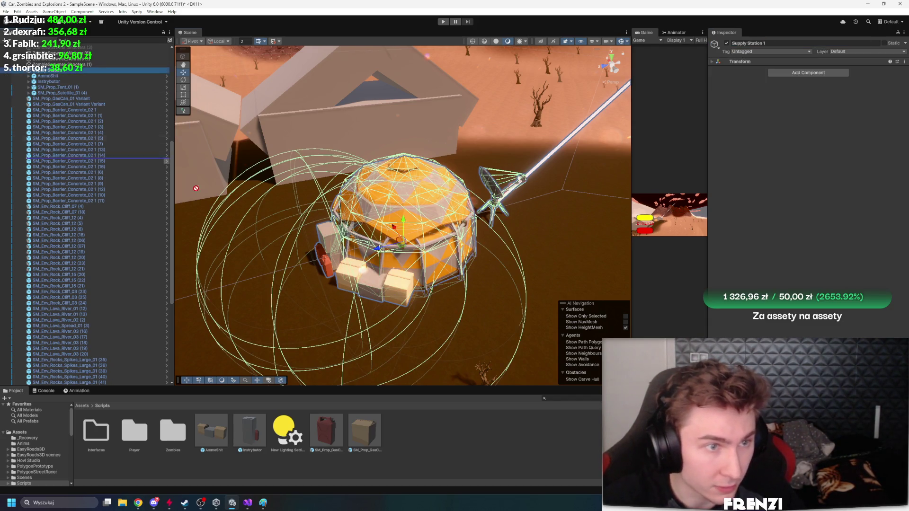
pyautogui.moveTo(43, 70); pyautogui.dragTo(422, 461)
pyautogui.moveTo(413, 429); pyautogui.dragTo(537, 254)
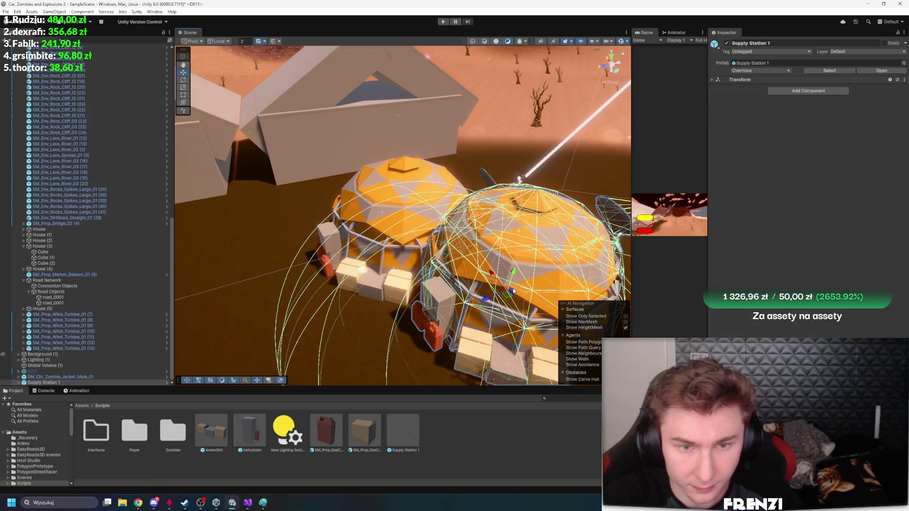
pyautogui.press('f')
pyautogui.moveTo(363, 244); pyautogui.dragTo(418, 291)
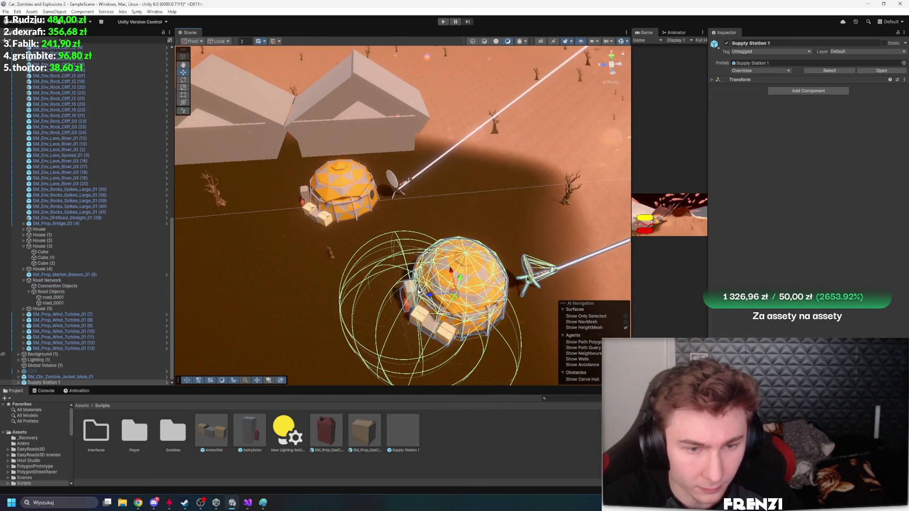
pyautogui.hotkey('ctrl', 'z')
pyautogui.hotkey('ctrl', 'z')
# Duplicate Supply Station 1 and move the copy to the level's edge
pyautogui.click(343, 197)
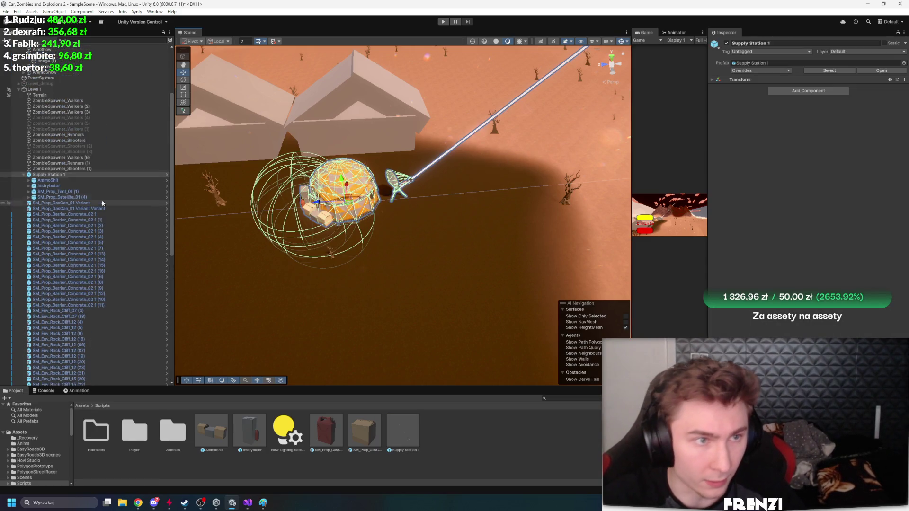
pyautogui.scroll(-5, 392, 265)
pyautogui.moveTo(392, 265)
pyautogui.mouseDown()
pyautogui.moveTo(392, 288)
pyautogui.moveTo(249, 239)
pyautogui.moveTo(478, 329)
pyautogui.mouseUp()
pyautogui.hotkey('ctrl', 'd')
pyautogui.press('f')
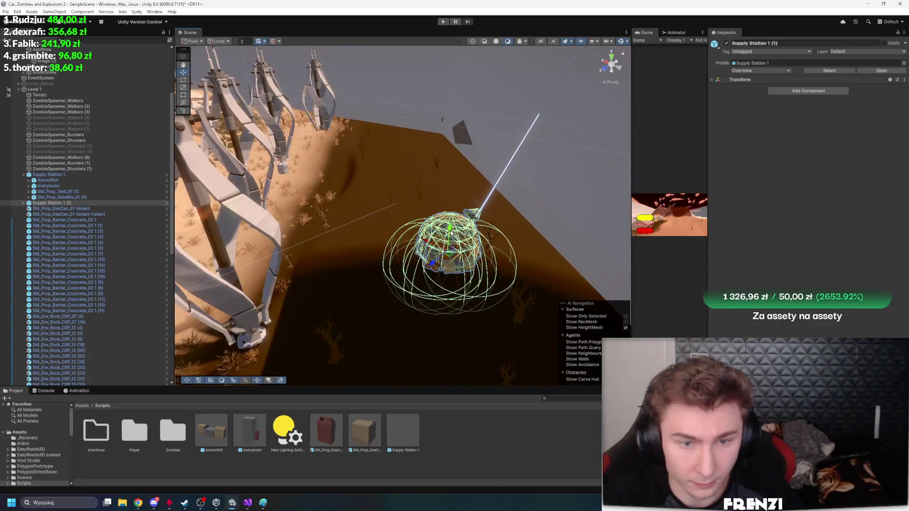
pyautogui.moveTo(458, 209)
pyautogui.mouseDown()
pyautogui.moveTo(452, 177)
pyautogui.moveTo(455, 258)
pyautogui.moveTo(470, 234)
pyautogui.moveTo(288, 296)
pyautogui.moveTo(166, 289)
pyautogui.moveTo(95, 298)
pyautogui.mouseUp()
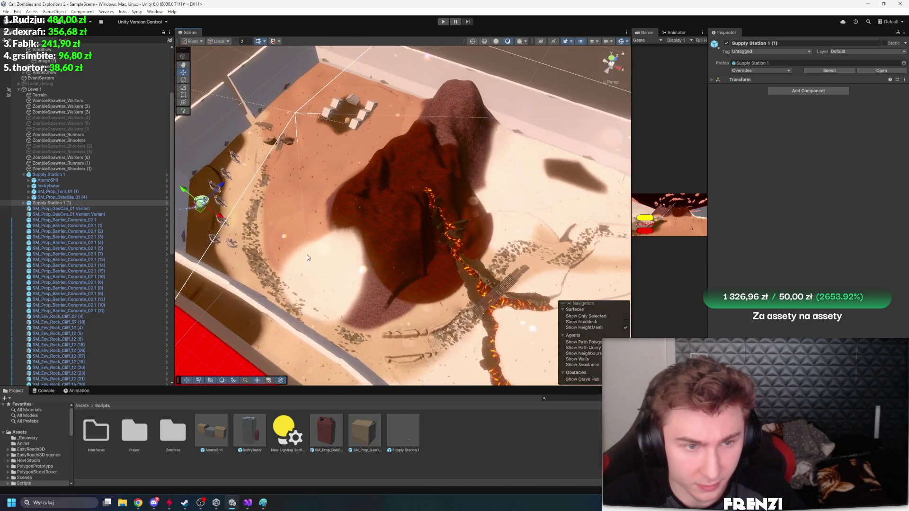
# Duplicate the supply station into Supply Station 1 (2) and move it across the walled map
pyautogui.hotkey('ctrl', 'd')
pyautogui.press('w')
pyautogui.press('f')
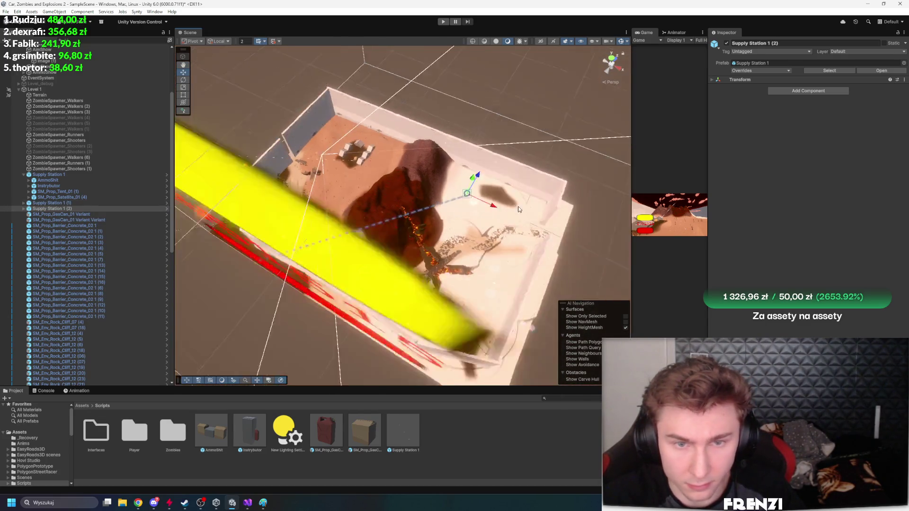
pyautogui.moveTo(408, 315)
pyautogui.mouseDown()
pyautogui.moveTo(385, 155)
pyautogui.moveTo(425, 263)
pyautogui.moveTo(421, 255)
pyautogui.moveTo(331, 284)
pyautogui.moveTo(98, 305)
pyautogui.moveTo(137, 328)
pyautogui.moveTo(90, 341)
pyautogui.moveTo(305, 314)
pyautogui.moveTo(474, 330)
pyautogui.moveTo(260, 279)
pyautogui.moveTo(327, 242)
pyautogui.moveTo(180, 215)
pyautogui.moveTo(261, 166)
pyautogui.mouseUp()
pyautogui.click(294, 261)
# Frame House (3) and centre it in the Scene view
pyautogui.scroll(5, 378, 273)
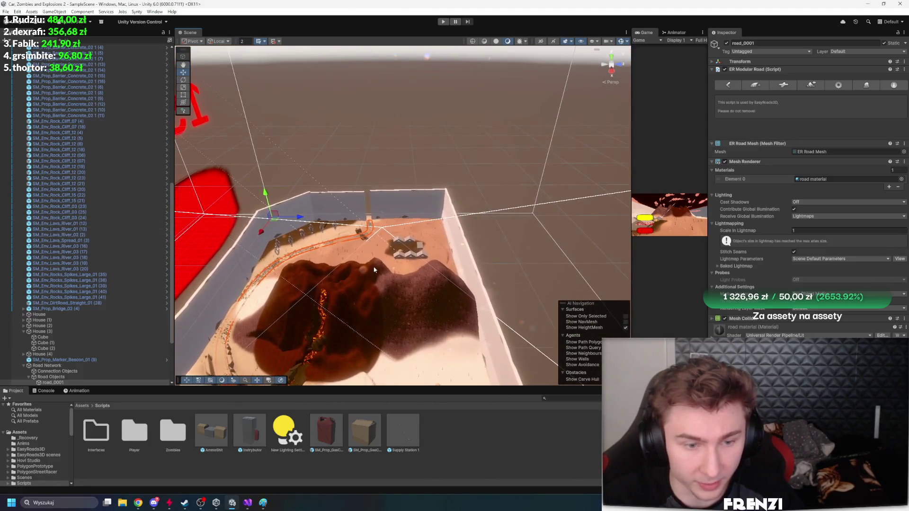
pyautogui.click(388, 248)
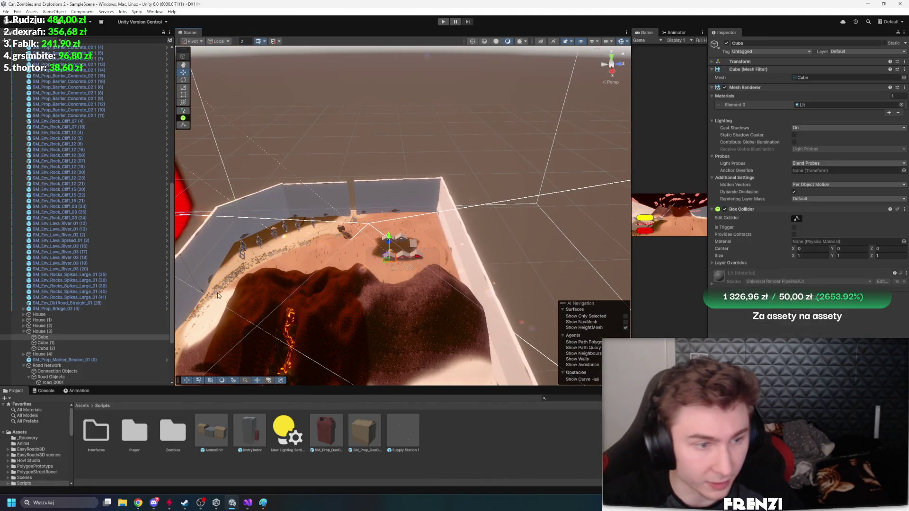
pyautogui.doubleClick(67, 331)
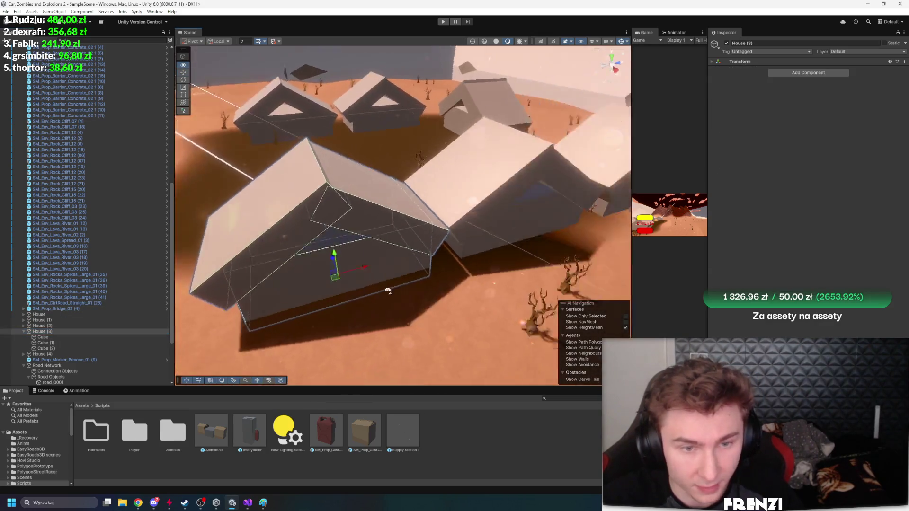
pyautogui.moveTo(524, 281); pyautogui.dragTo(301, 280)
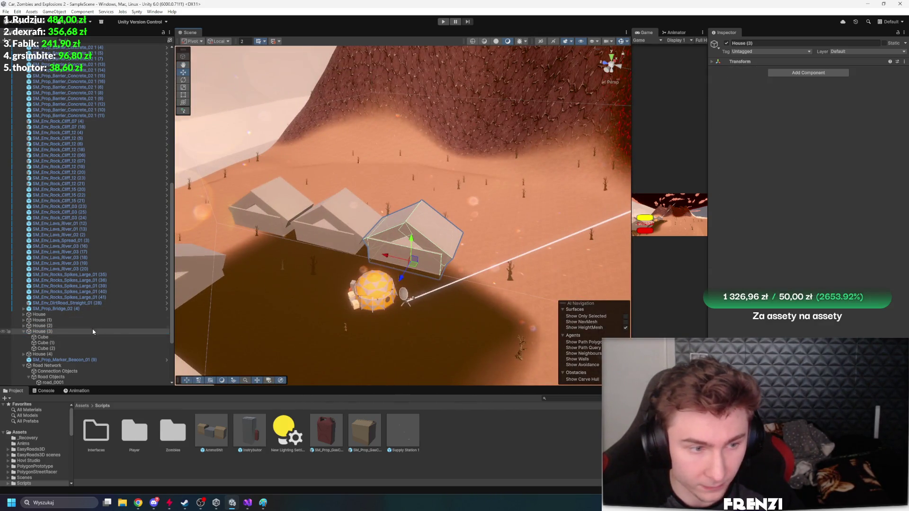
# Turn House (3) into a prefab asset, then delete that prefab asset
pyautogui.doubleClick(61, 332)
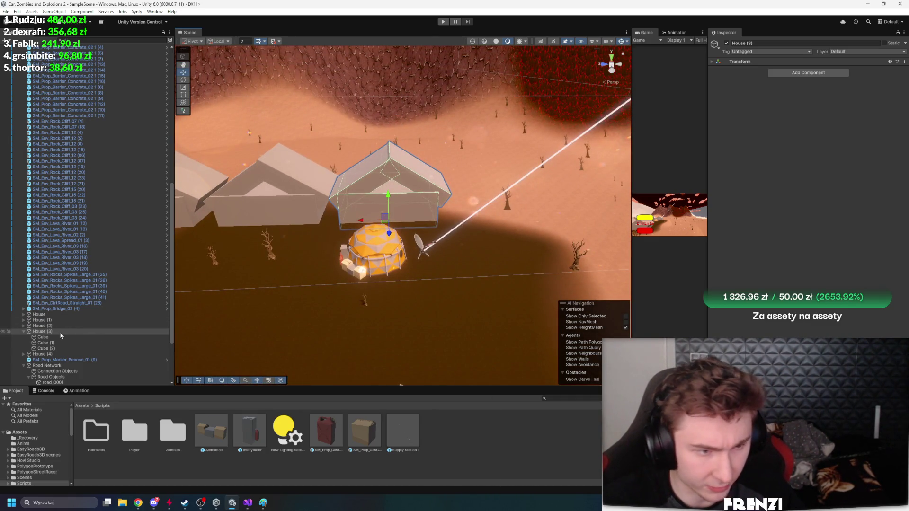
pyautogui.moveTo(163, 353); pyautogui.dragTo(471, 446)
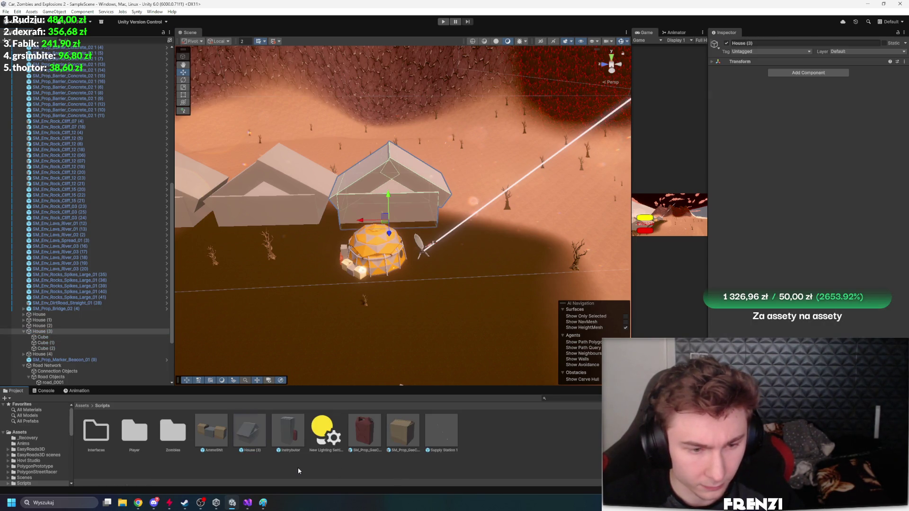
pyautogui.press('Delete')
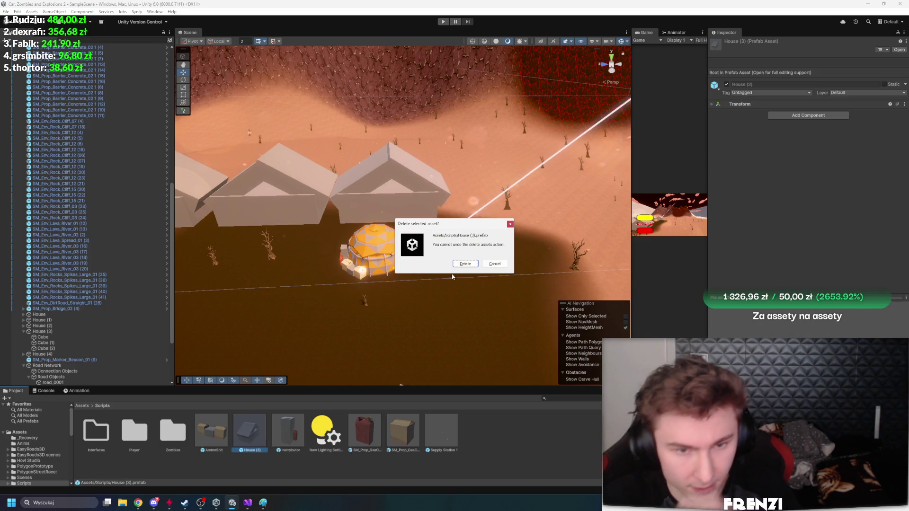
pyautogui.click(461, 262)
# Duplicate a wall cube of House (3) into new wall pieces Cube (3) and Cube (4)
pyautogui.click(388, 204)
pyautogui.moveTo(389, 203)
pyautogui.mouseDown()
pyautogui.moveTo(433, 204)
pyautogui.moveTo(471, 225)
pyautogui.mouseUp()
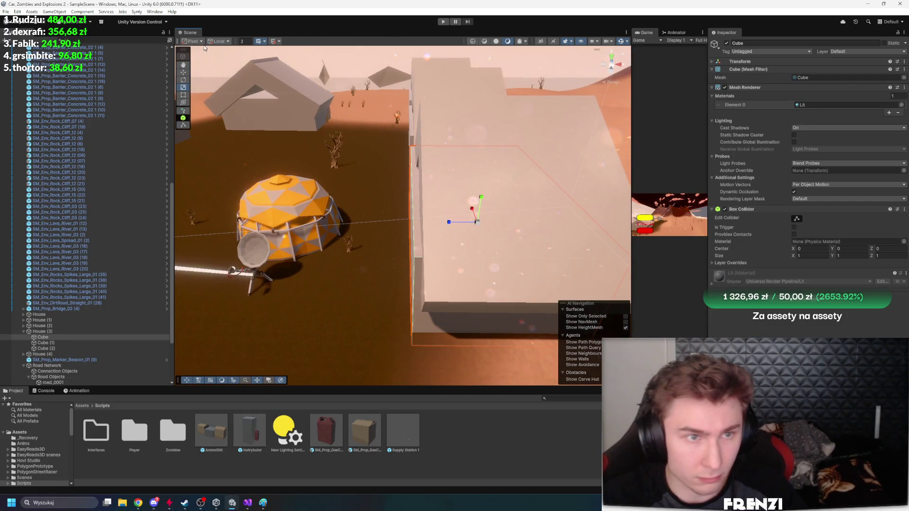
pyautogui.moveTo(406, 219); pyautogui.dragTo(545, 230)
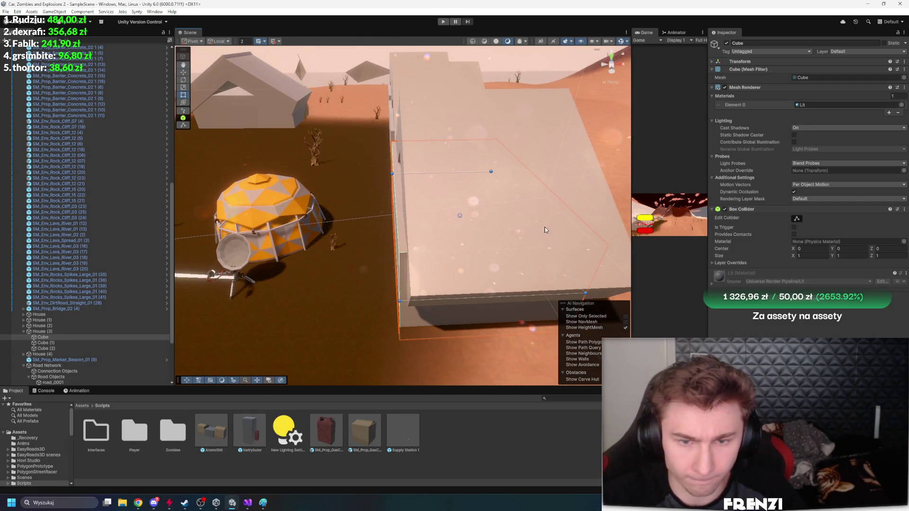
pyautogui.scroll(-5, 525, 277)
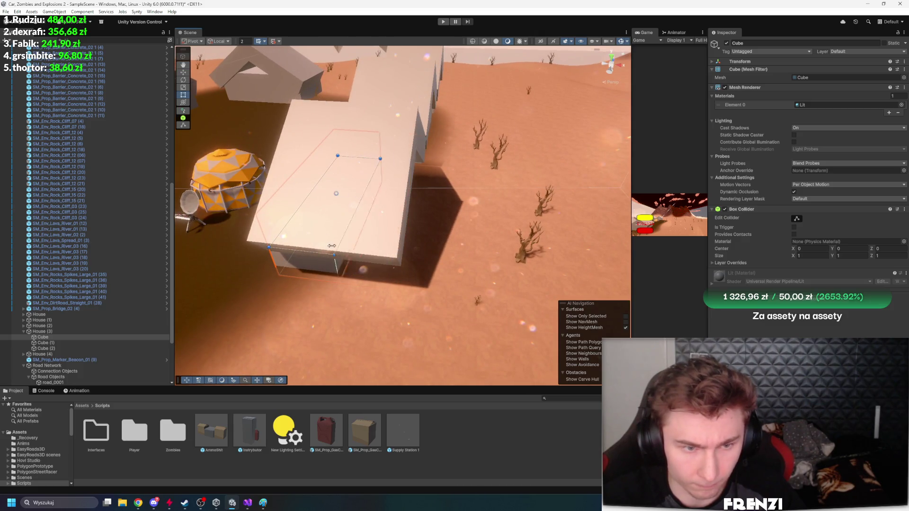
pyautogui.press('w')
pyautogui.scroll(3, 331, 222)
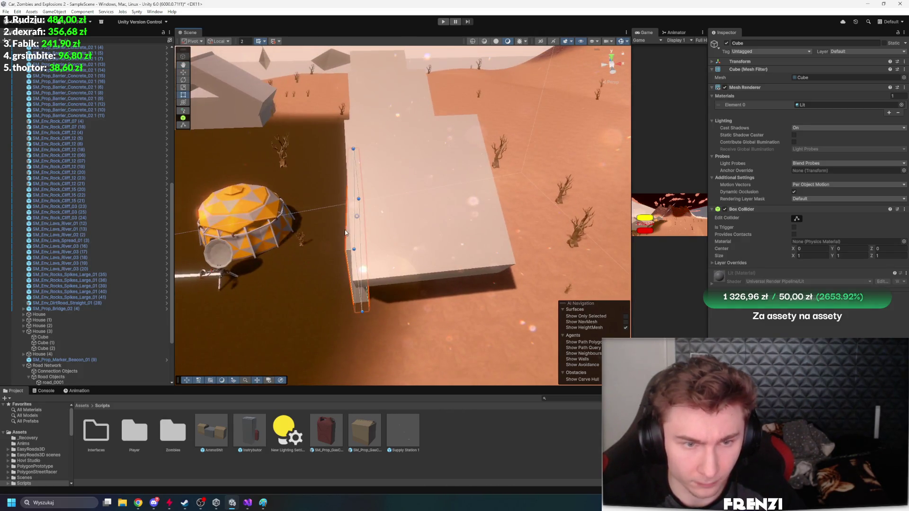
pyautogui.hotkey('ctrl', 'd')
pyautogui.click(346, 218)
pyautogui.click(360, 218)
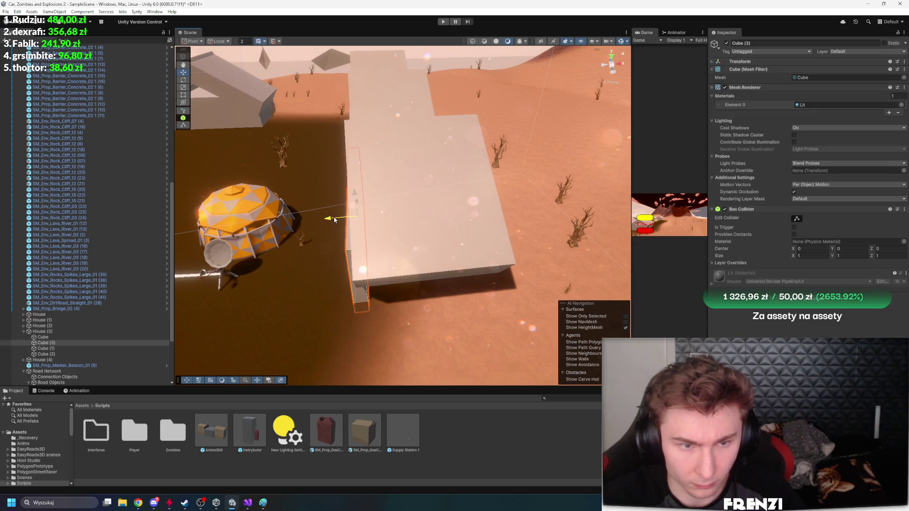
pyautogui.moveTo(429, 218)
pyautogui.mouseDown()
pyautogui.moveTo(262, 214)
pyautogui.moveTo(486, 216)
pyautogui.moveTo(521, 231)
pyautogui.moveTo(576, 231)
pyautogui.mouseUp()
pyautogui.hotkey('ctrl', 'd')
# Narrow Cube (4) with the Rect tool and add Cube (5) and Cube (6) at the doorway
pyautogui.moveTo(487, 217)
pyautogui.mouseDown()
pyautogui.moveTo(510, 222)
pyautogui.moveTo(523, 210)
pyautogui.moveTo(437, 209)
pyautogui.mouseUp()
pyautogui.press('t')
pyautogui.moveTo(212, 231); pyautogui.dragTo(362, 265)
pyautogui.moveTo(424, 227)
pyautogui.mouseDown()
pyautogui.moveTo(400, 227)
pyautogui.moveTo(361, 266)
pyautogui.moveTo(260, 192)
pyautogui.moveTo(378, 241)
pyautogui.moveTo(462, 297)
pyautogui.moveTo(308, 272)
pyautogui.mouseUp()
pyautogui.hotkey('ctrl', 'd')
pyautogui.click(339, 217)
pyautogui.press('t')
pyautogui.hotkey('ctrl', 'd')
pyautogui.moveTo(245, 266)
pyautogui.mouseDown()
pyautogui.moveTo(317, 246)
pyautogui.moveTo(431, 253)
pyautogui.moveTo(367, 256)
pyautogui.moveTo(407, 257)
pyautogui.mouseUp()
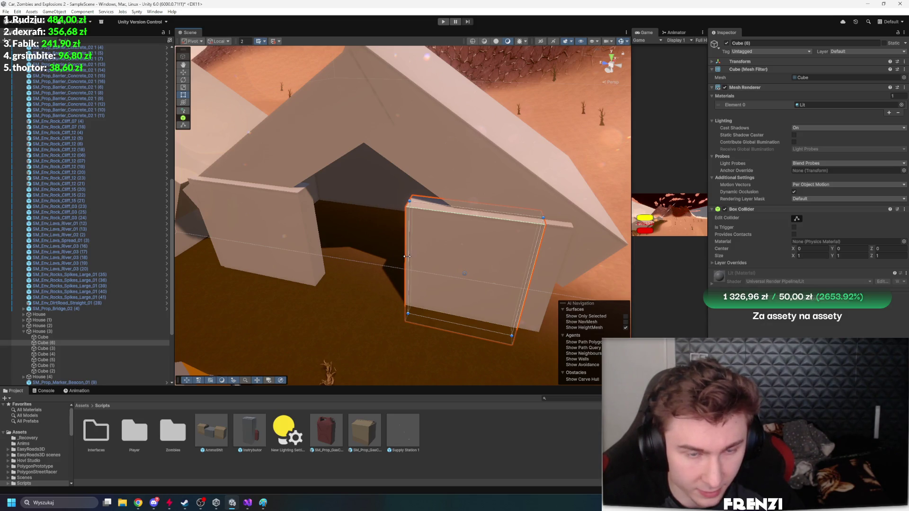
pyautogui.click(318, 245)
pyautogui.scroll(-10, 322, 263)
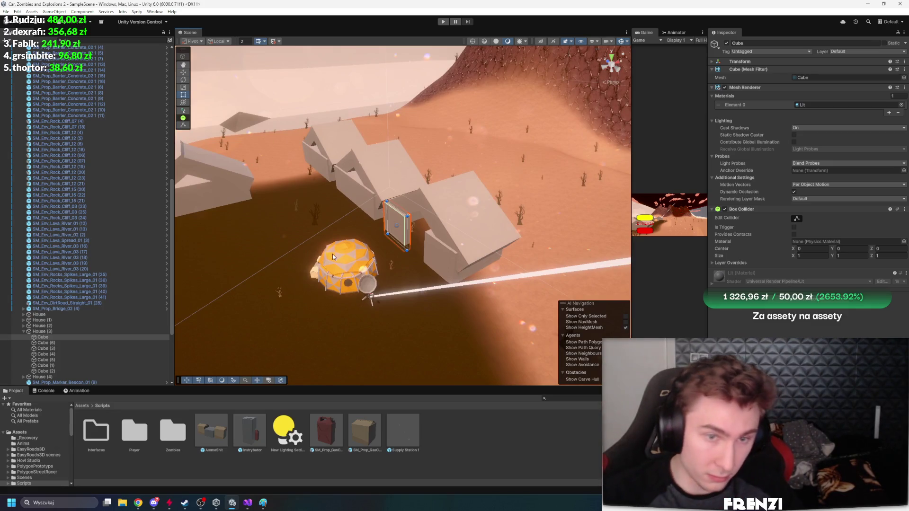
pyautogui.click(64, 332)
pyautogui.write('House Spawner')
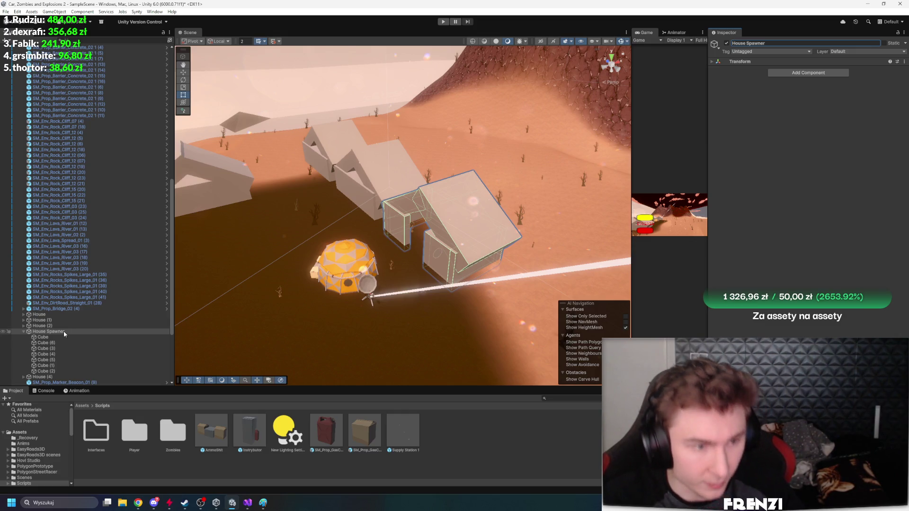
# Save House Spawner as a prefab in Scripts and delete House, House (1) and House (2)
pyautogui.moveTo(64, 331); pyautogui.dragTo(277, 410)
pyautogui.click(54, 326)
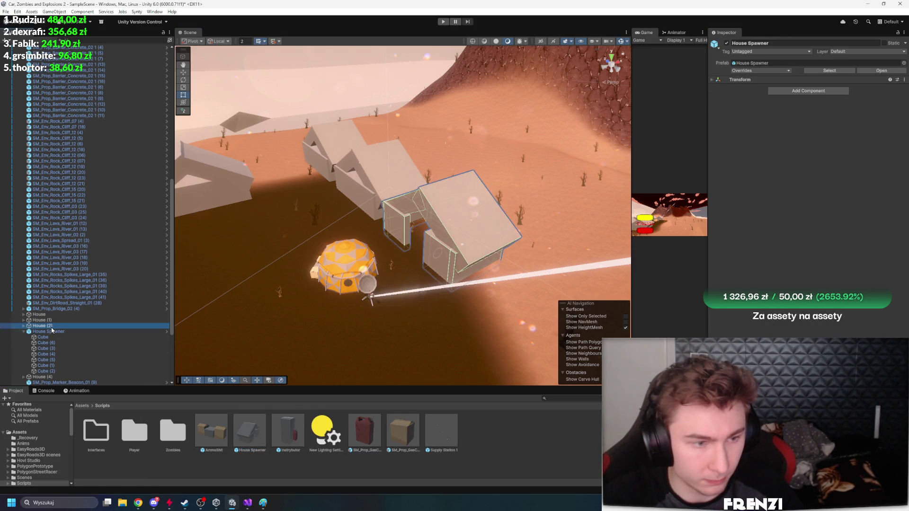
pyautogui.keyDown('shift'); pyautogui.click(47, 315); pyautogui.keyUp('shift')
pyautogui.scroll(-5, 56, 312)
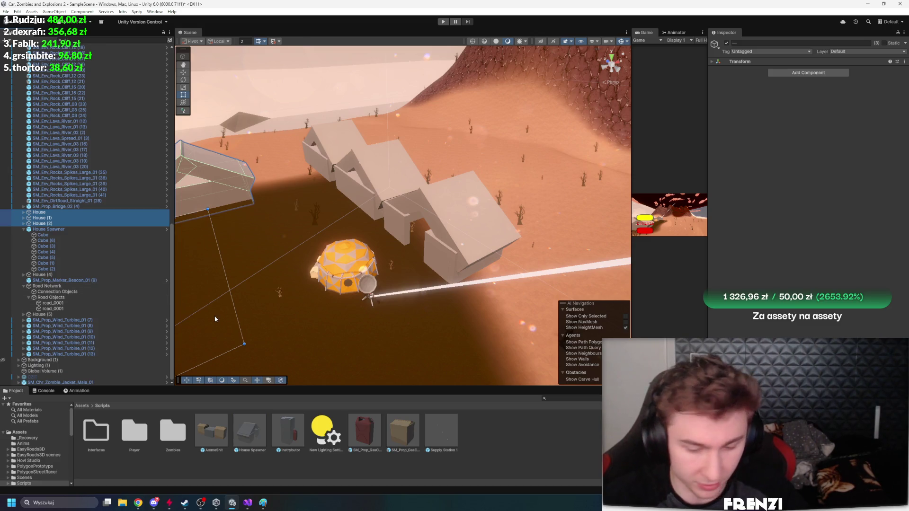
pyautogui.press('Delete')
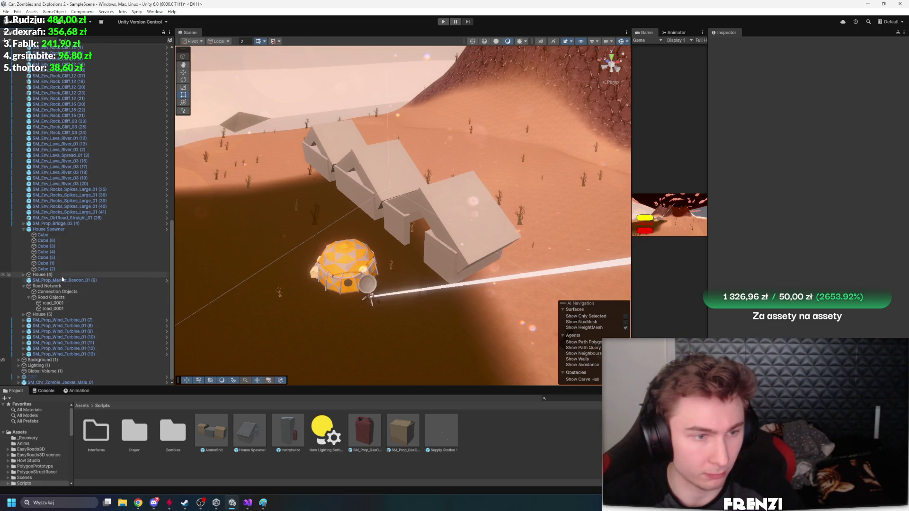
# Delete the remaining old houses, House (4) and House (5)
pyautogui.click(48, 275)
pyautogui.press('Delete')
pyautogui.click(374, 193)
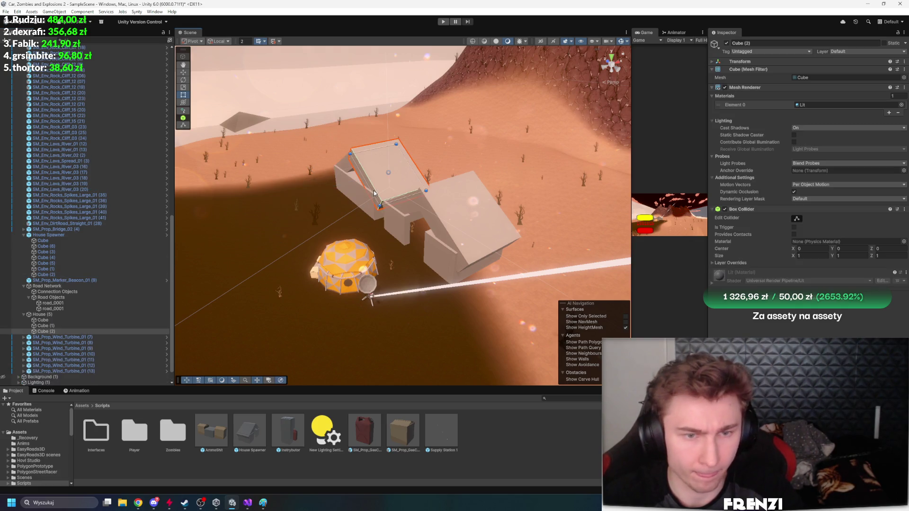
pyautogui.click(71, 314)
pyautogui.press('Delete')
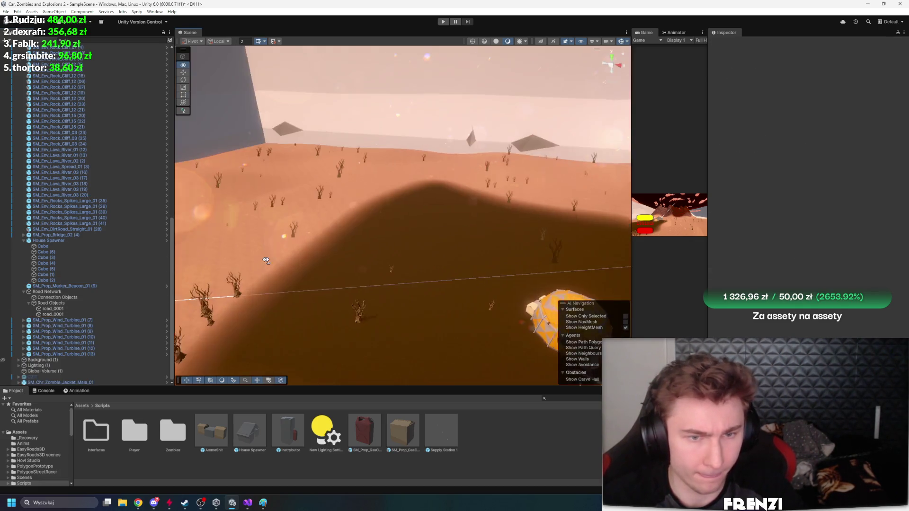
# Place a House Spawner prefab in the scene and rotate it
pyautogui.moveTo(250, 431)
pyautogui.mouseDown()
pyautogui.moveTo(246, 331)
pyautogui.moveTo(222, 199)
pyautogui.mouseUp()
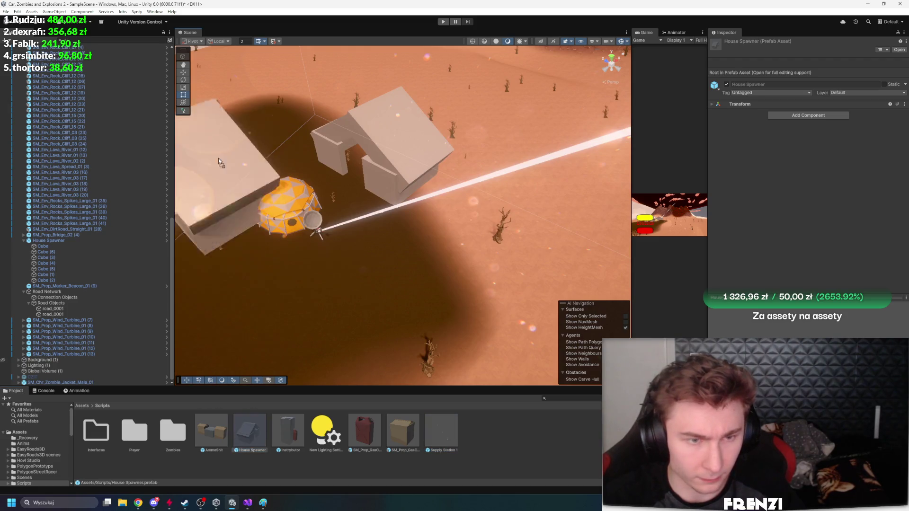
pyautogui.scroll(-3, 320, 219)
pyautogui.press('w')
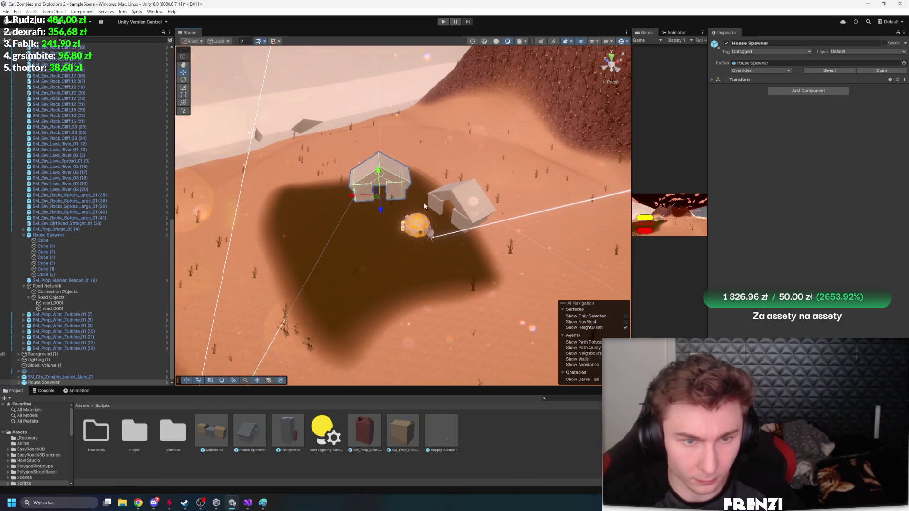
pyautogui.moveTo(377, 209); pyautogui.dragTo(499, 208)
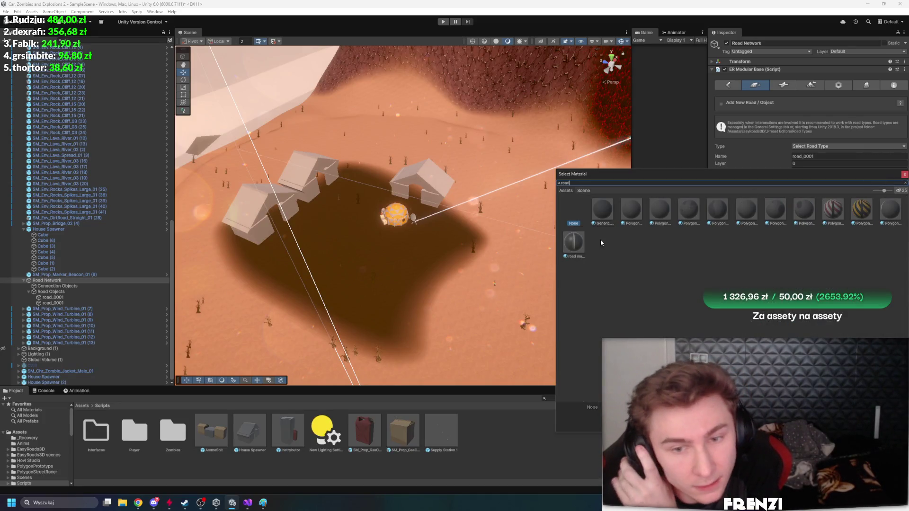
# Apply the road material and lay a new road with three points past the houses
pyautogui.doubleClick(573, 242)
pyautogui.moveTo(568, 242)
pyautogui.mouseDown()
pyautogui.moveTo(445, 252)
pyautogui.moveTo(326, 285)
pyautogui.mouseUp()
pyautogui.click(802, 196)
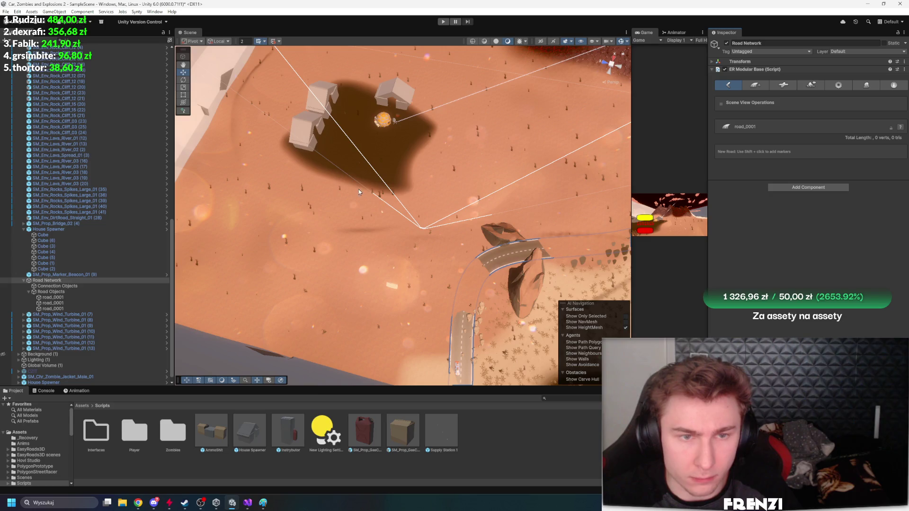
pyautogui.keyDown('shift'); pyautogui.click(289, 258); pyautogui.keyUp('shift')
pyautogui.keyDown('shift'); pyautogui.click(357, 117); pyautogui.keyUp('shift')
pyautogui.moveTo(357, 117)
pyautogui.mouseDown()
pyautogui.moveTo(424, 87)
pyautogui.moveTo(321, 155)
pyautogui.moveTo(370, 161)
pyautogui.mouseUp()
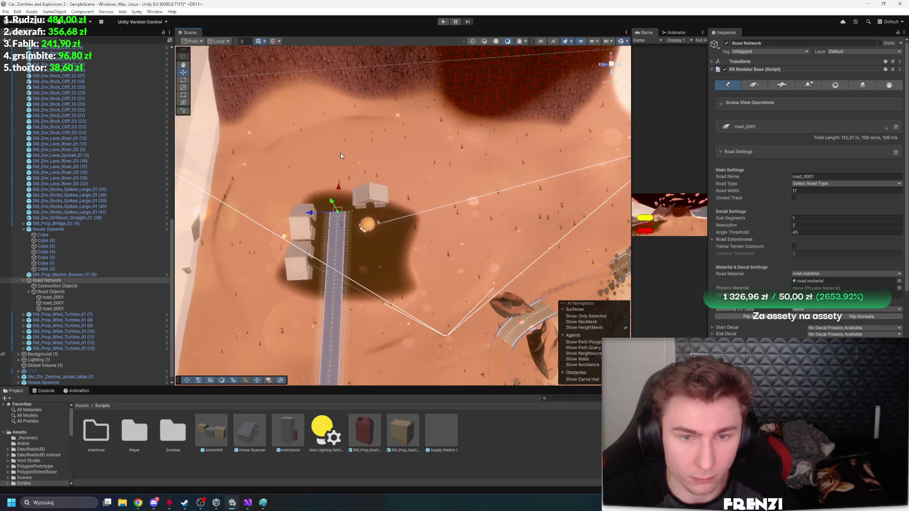
pyautogui.keyDown('shift'); pyautogui.click(530, 151); pyautogui.keyUp('shift')
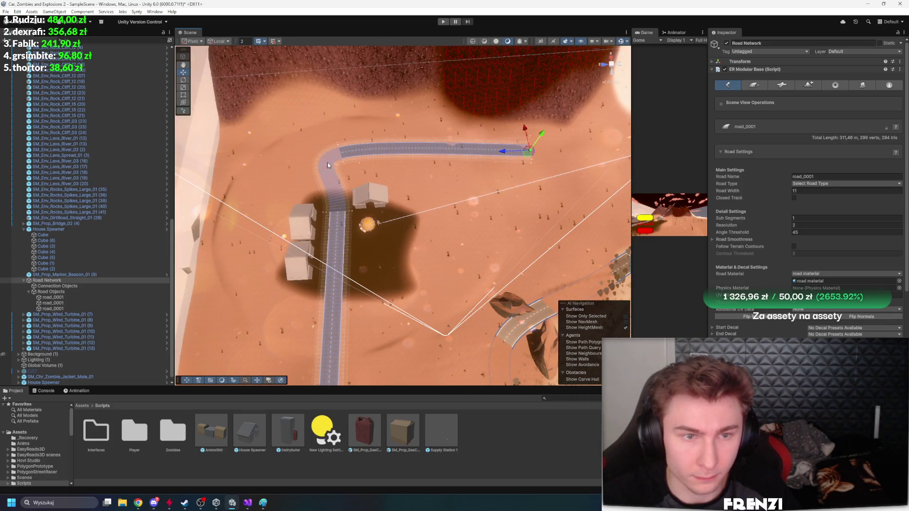
# Slide the road's end node right and extend the road end further out
pyautogui.click(341, 153)
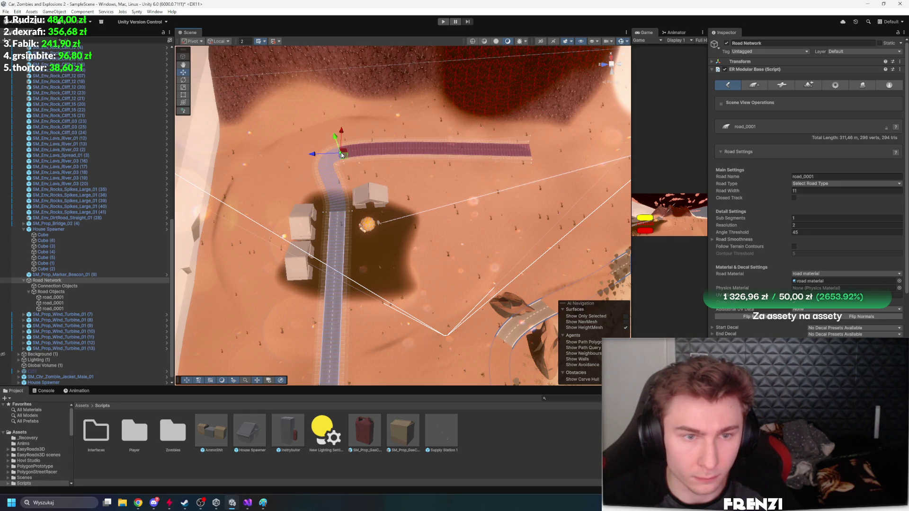
pyautogui.moveTo(305, 156); pyautogui.dragTo(327, 156)
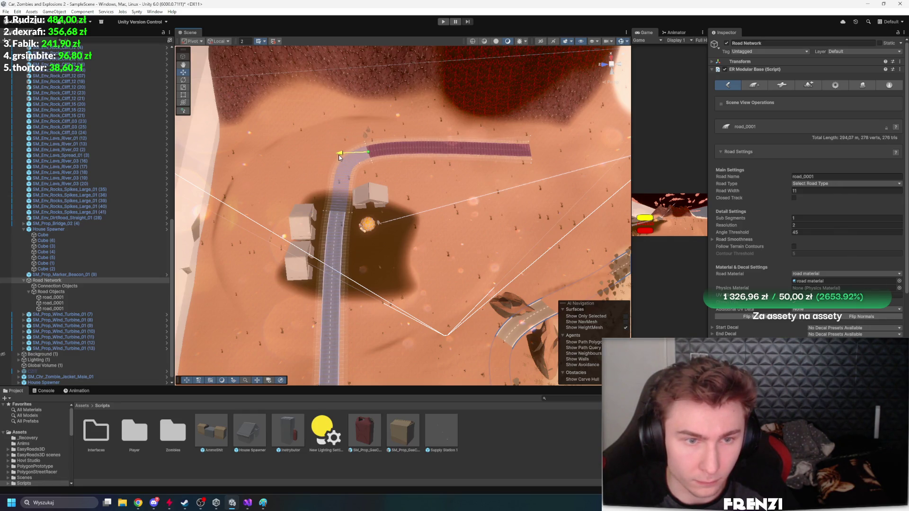
pyautogui.moveTo(521, 151); pyautogui.dragTo(559, 113)
pyautogui.click(611, 57)
pyautogui.scroll(5, 385, 158)
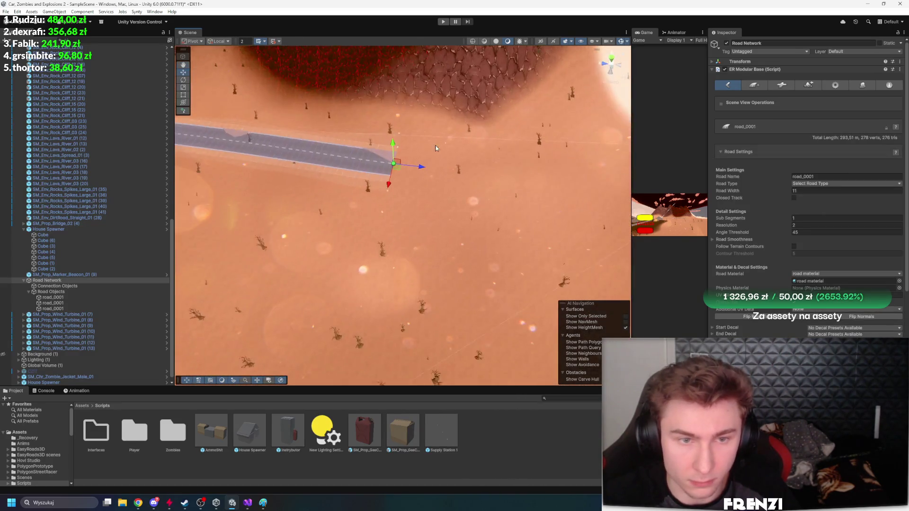
pyautogui.moveTo(415, 160); pyautogui.dragTo(533, 177)
pyautogui.scroll(-5, 431, 177)
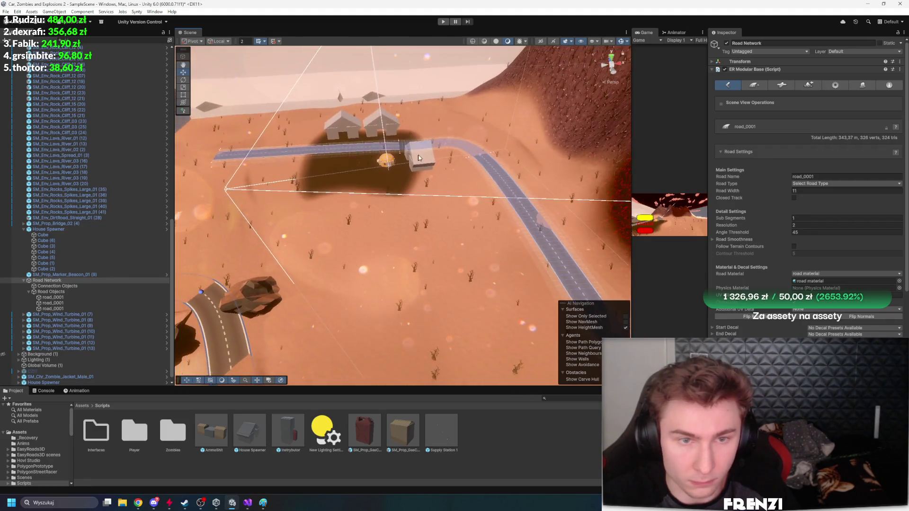
# Duplicate the House Spawner and move the copy onto open desert
pyautogui.click(426, 154)
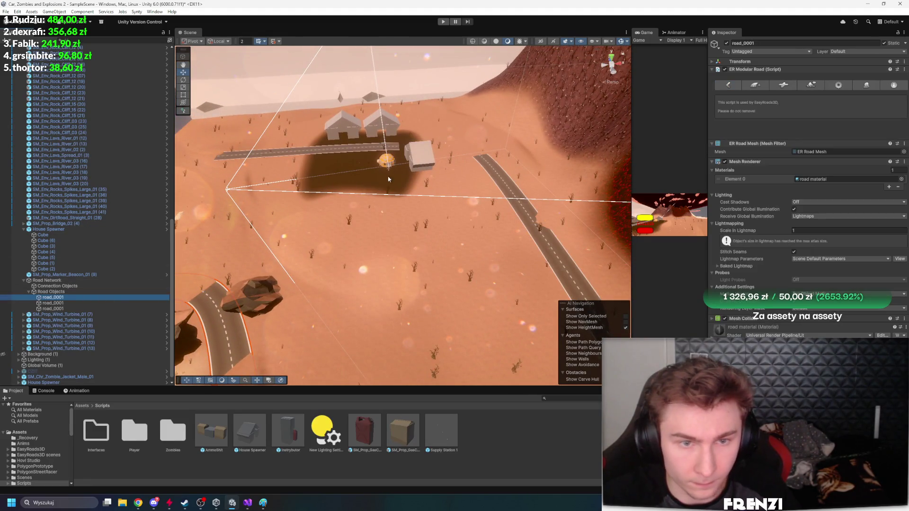
pyautogui.click(419, 163)
pyautogui.hotkey('ctrl', 'd')
pyautogui.press('e')
pyautogui.moveTo(402, 139); pyautogui.dragTo(428, 303)
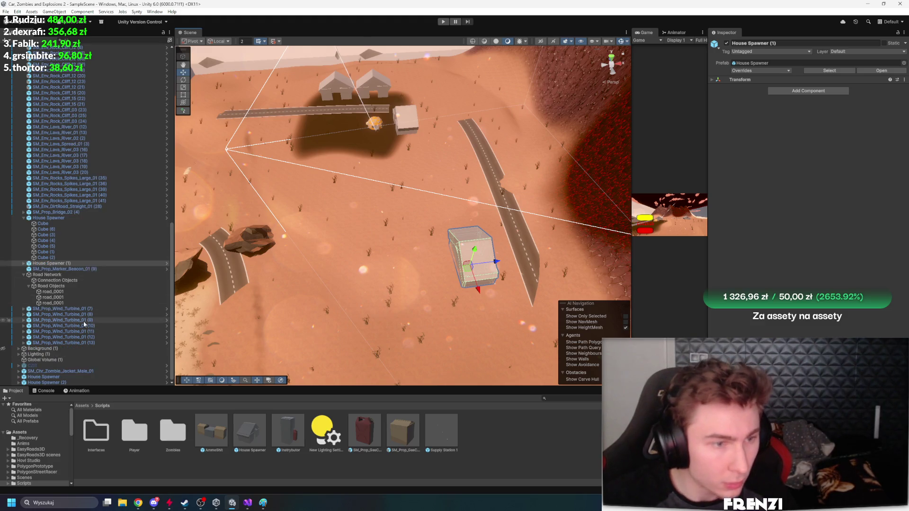
pyautogui.scroll(5, 70, 364)
pyautogui.scroll(-5, 70, 367)
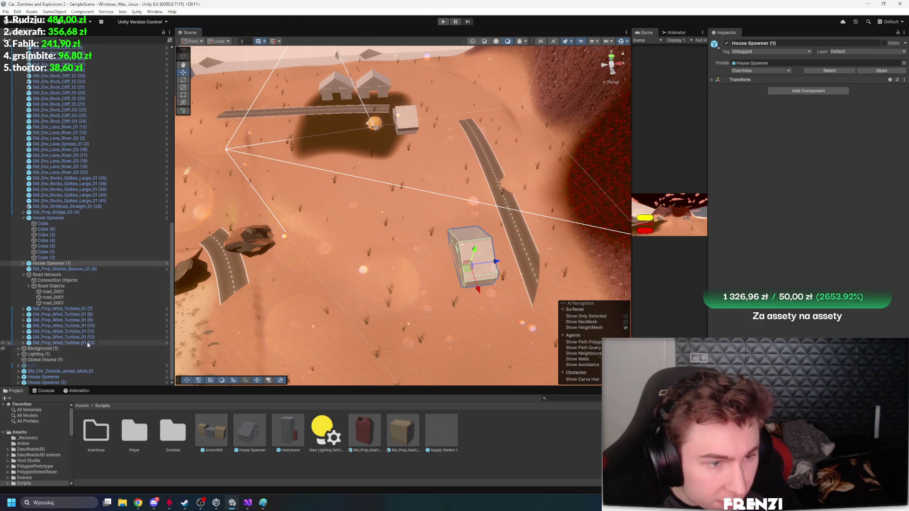
pyautogui.scroll(5, 42, 359)
pyautogui.scroll(-5, 41, 359)
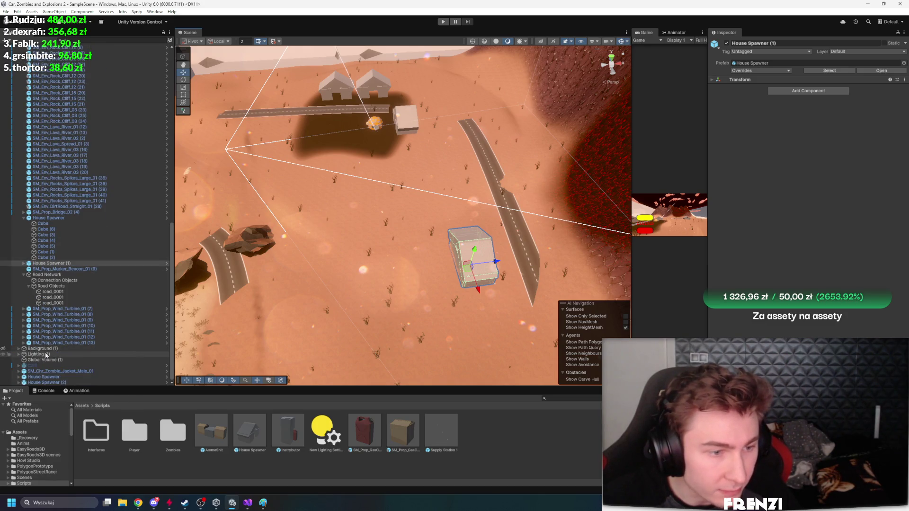
pyautogui.scroll(10, 60, 365)
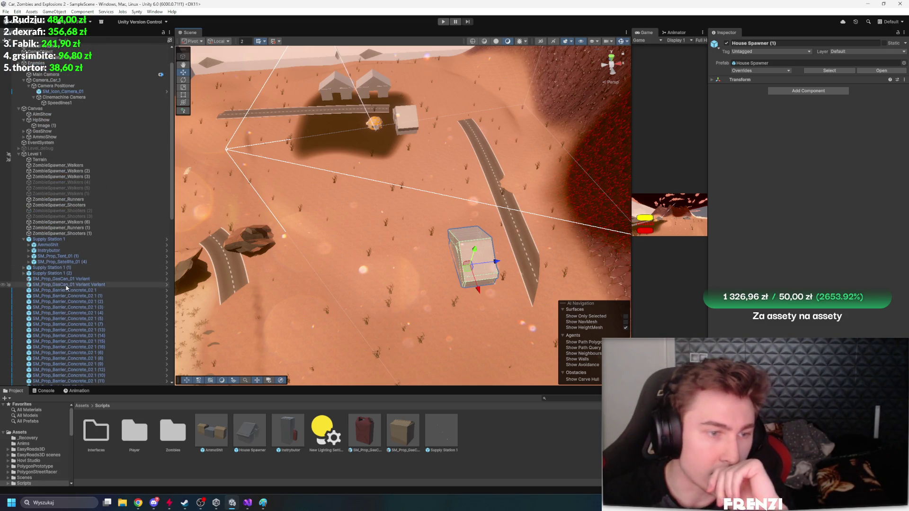
pyautogui.click(66, 273)
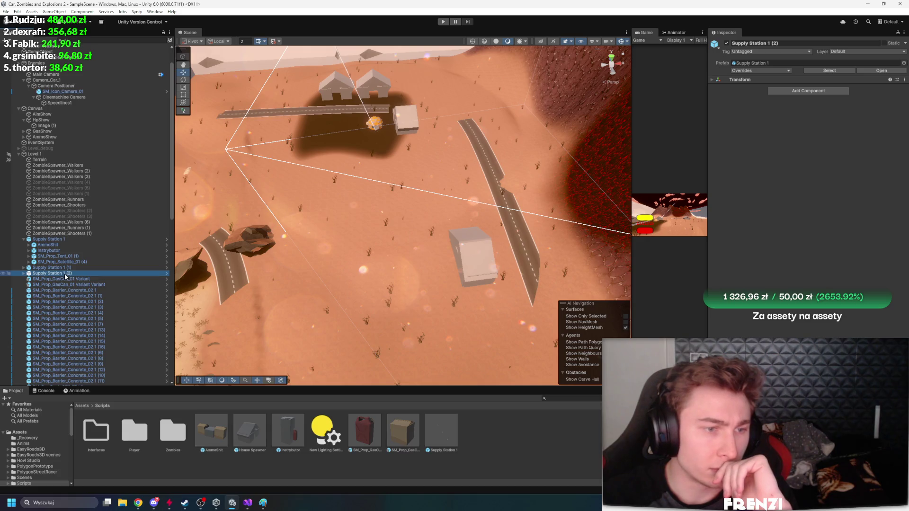
pyautogui.click(23, 239)
pyautogui.click(76, 166)
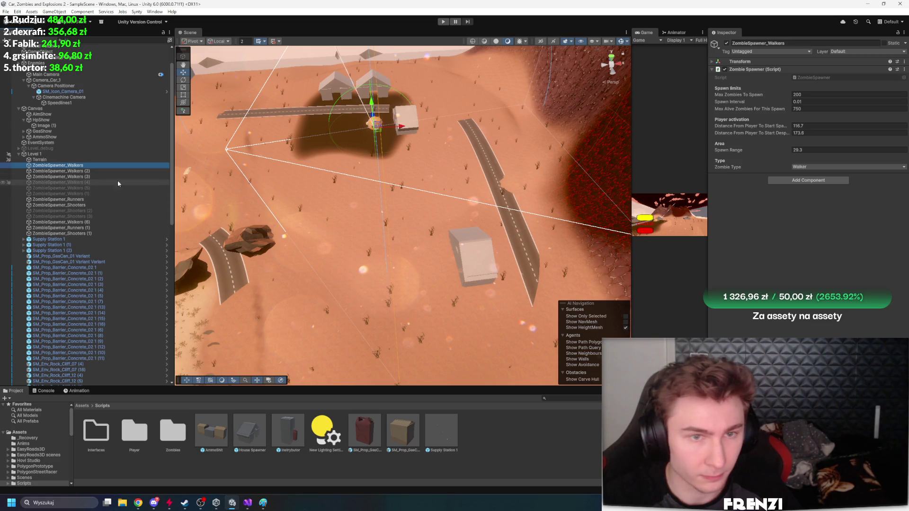
pyautogui.hotkey('ctrl', 'd')
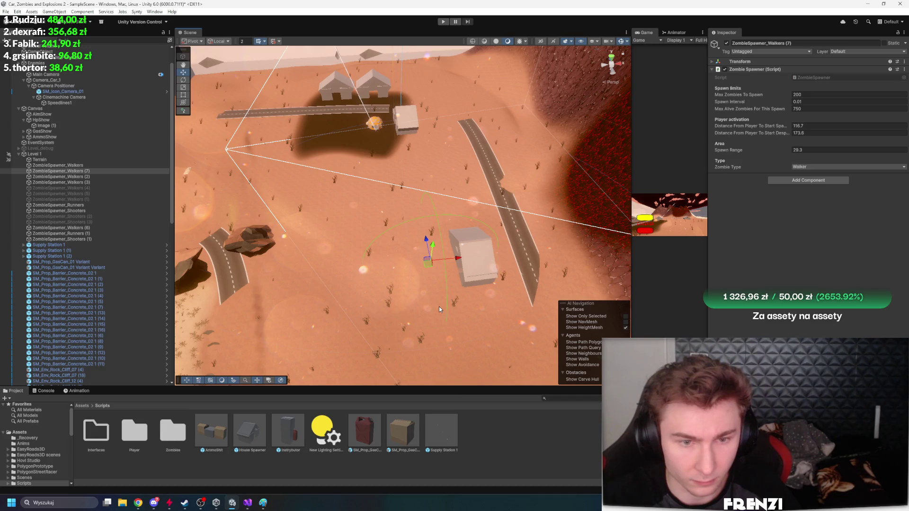
pyautogui.press('Delete')
pyautogui.click(71, 170)
pyautogui.press('f')
pyautogui.click(430, 446)
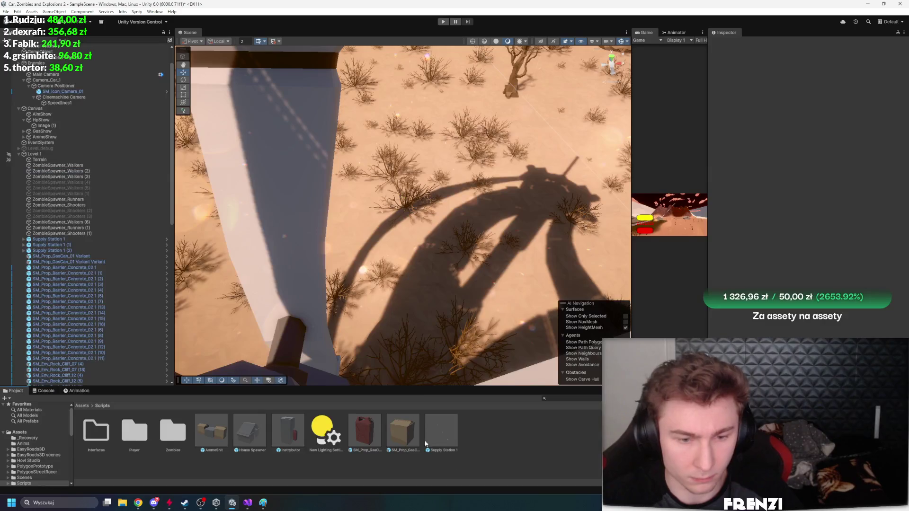
# Open the House Spawner prefab, frame the walker spawner, and zero its X and Z position
pyautogui.doubleClick(264, 428)
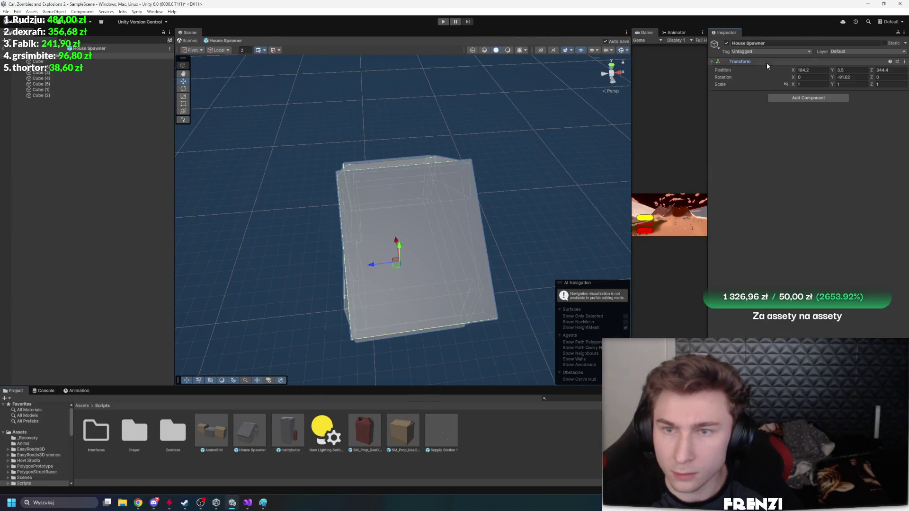
pyautogui.hotkey('ctrl', 'z')
pyautogui.hotkey('ctrl', 'z')
pyautogui.hotkey('ctrl', 'z')
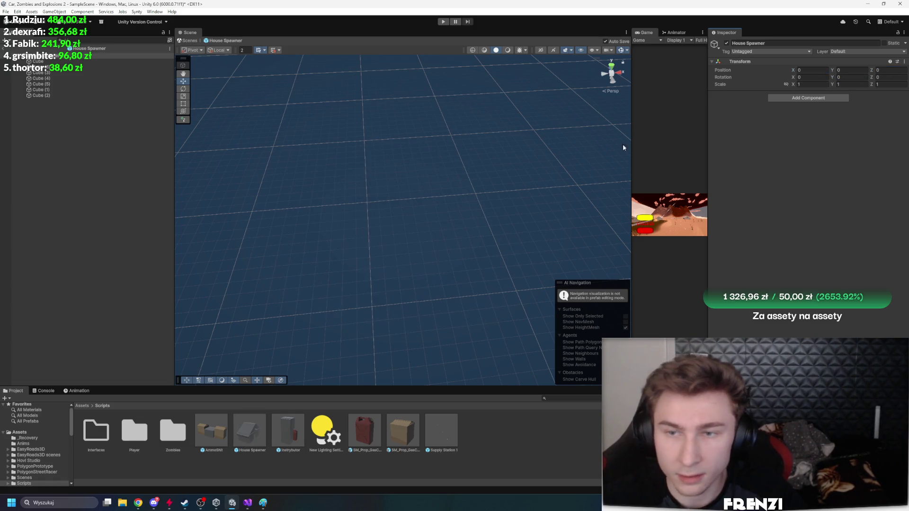
pyautogui.hotkey('ctrl', 'z')
pyautogui.hotkey('ctrl', 'z')
pyautogui.hotkey('ctrl', 'z')
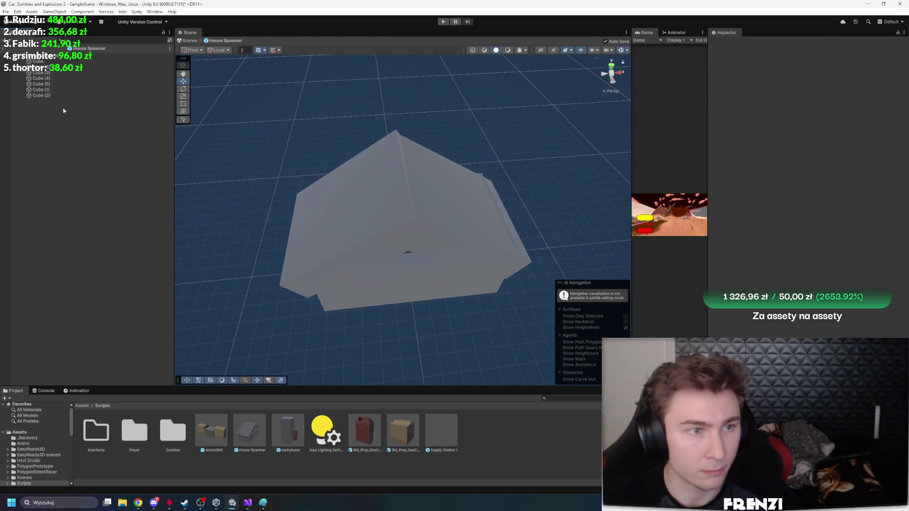
pyautogui.press('f')
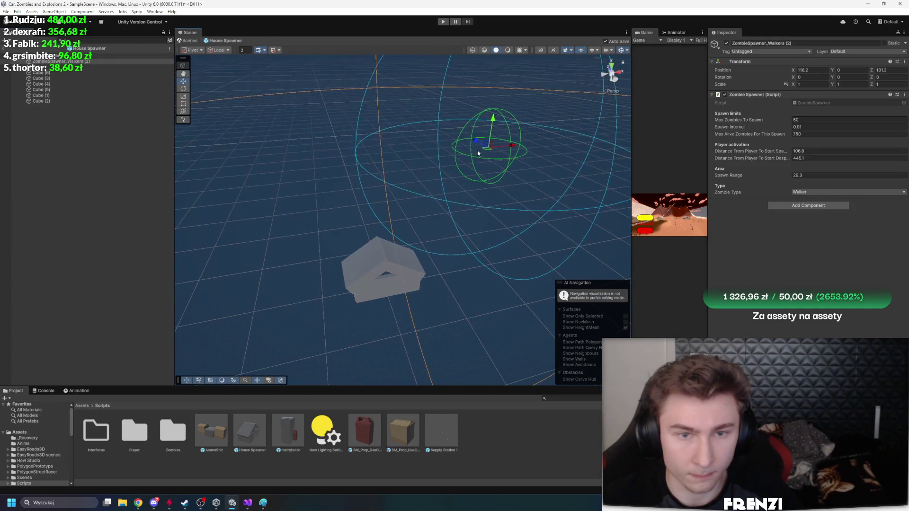
pyautogui.click(814, 69)
pyautogui.press('BackSpace')
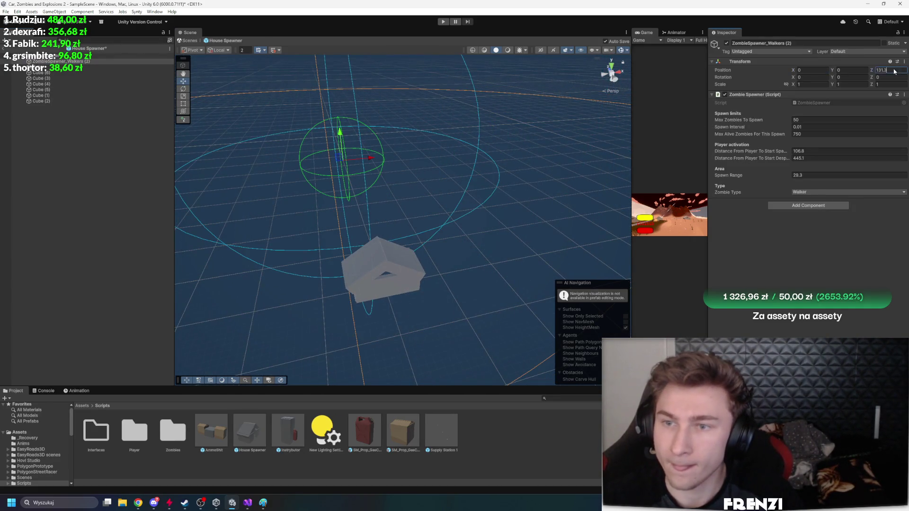
pyautogui.press('BackSpace')
pyautogui.scroll(10, 501, 193)
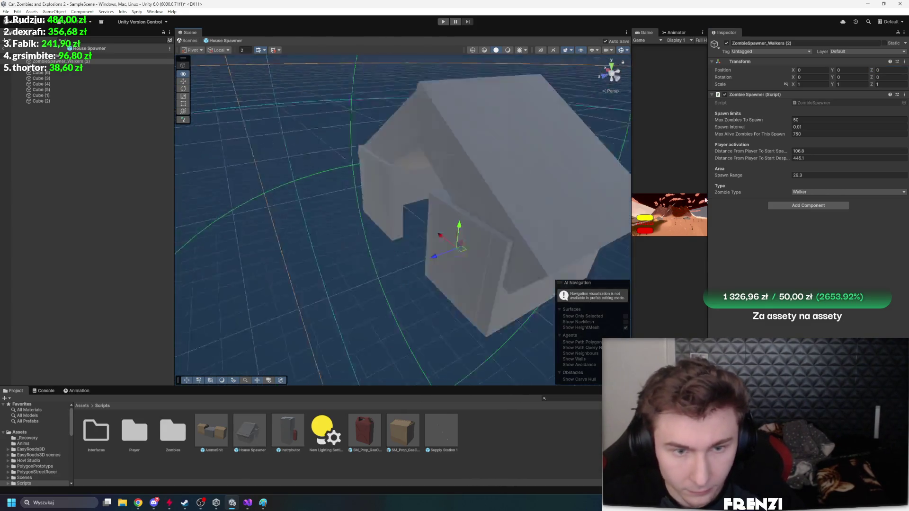
pyautogui.moveTo(501, 192); pyautogui.dragTo(478, 199)
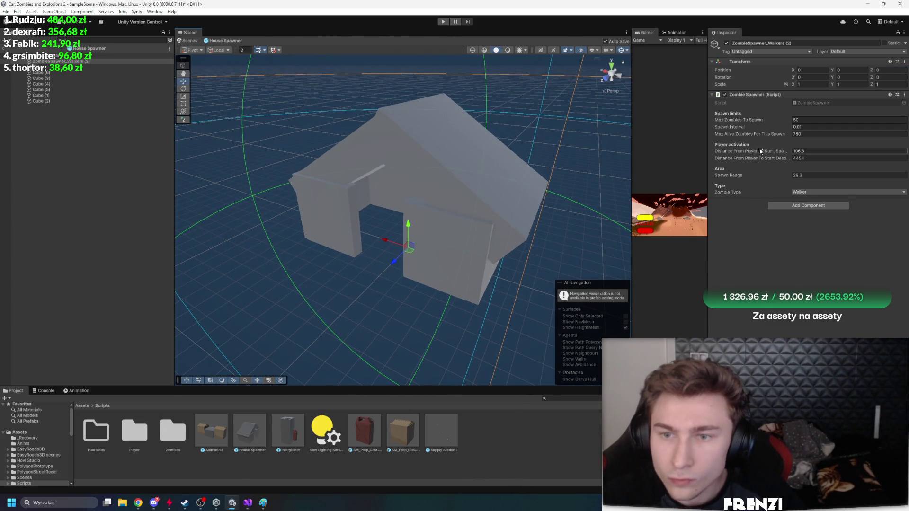
# Set activation distance 109.7, lift the spawner to Y 4.55, and set spawn range 6.42
pyautogui.moveTo(748, 153)
pyautogui.mouseDown()
pyautogui.moveTo(672, 185)
pyautogui.moveTo(544, 205)
pyautogui.mouseUp()
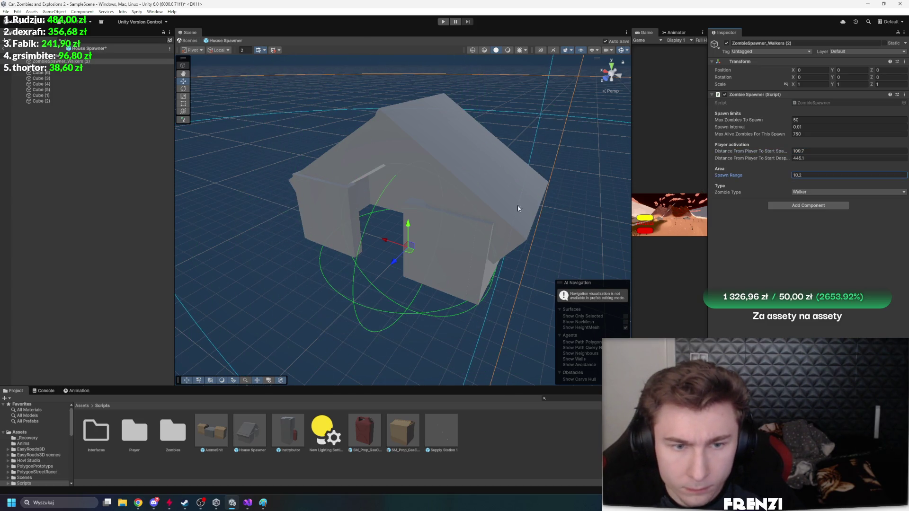
pyautogui.moveTo(409, 229); pyautogui.dragTo(417, 194)
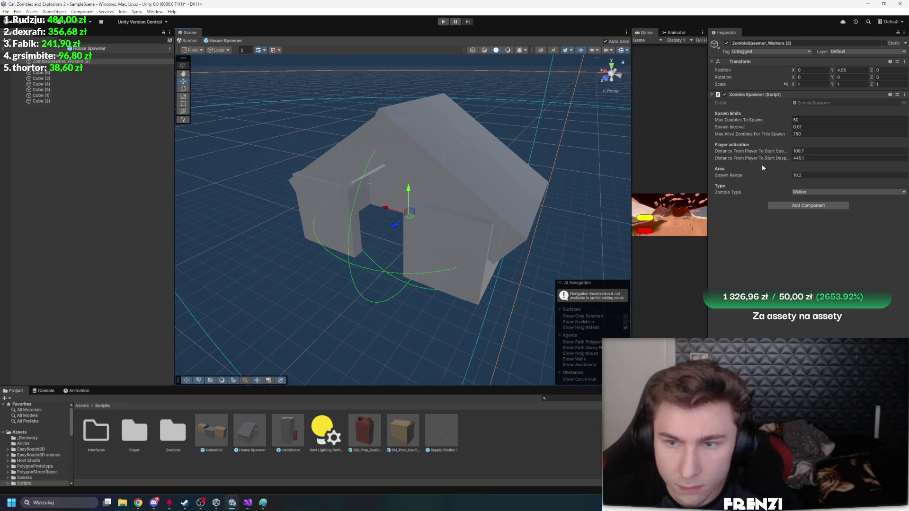
pyautogui.moveTo(742, 176); pyautogui.dragTo(736, 178)
pyautogui.moveTo(531, 180)
pyautogui.mouseDown()
pyautogui.moveTo(327, 186)
pyautogui.moveTo(480, 199)
pyautogui.moveTo(568, 189)
pyautogui.mouseUp()
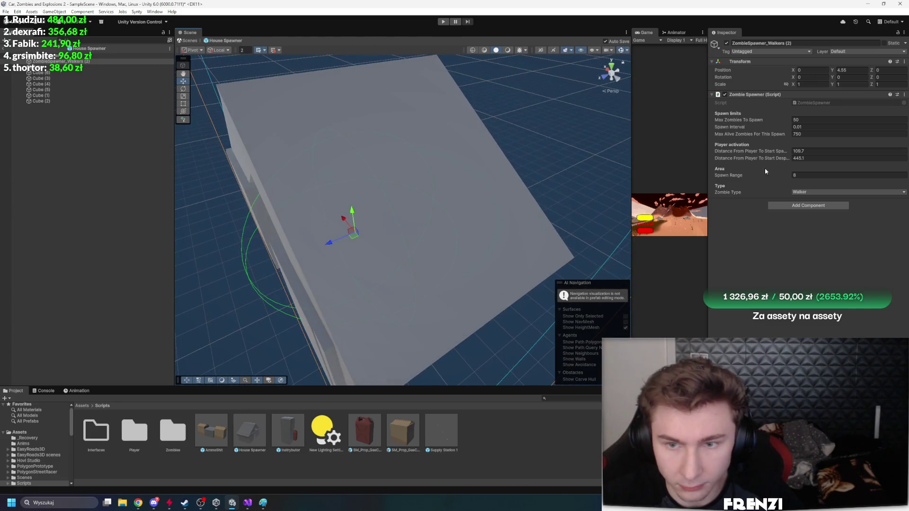
pyautogui.moveTo(725, 181); pyautogui.dragTo(722, 183)
pyautogui.moveTo(497, 190); pyautogui.dragTo(522, 190)
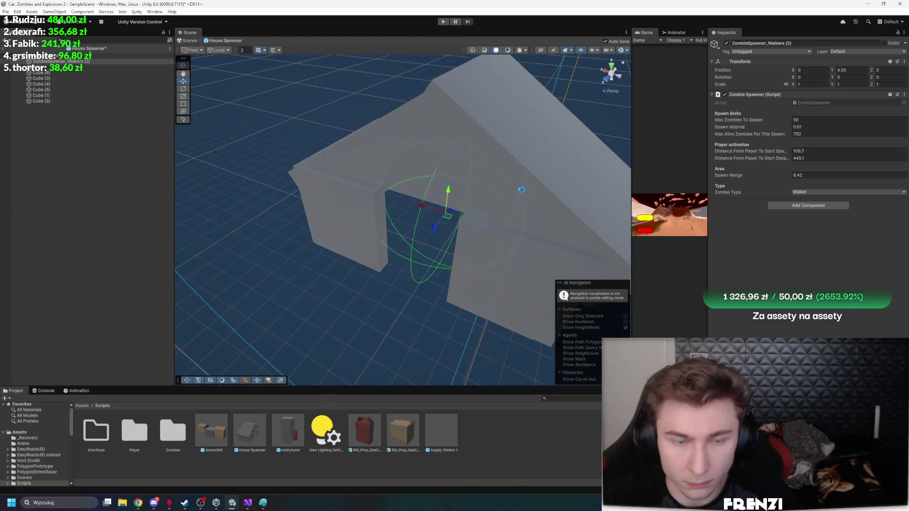
pyautogui.moveTo(288, 202)
pyautogui.mouseDown()
pyautogui.moveTo(315, 215)
pyautogui.moveTo(209, 210)
pyautogui.moveTo(321, 209)
pyautogui.moveTo(308, 243)
pyautogui.moveTo(298, 197)
pyautogui.moveTo(440, 198)
pyautogui.mouseUp()
pyautogui.click(94, 196)
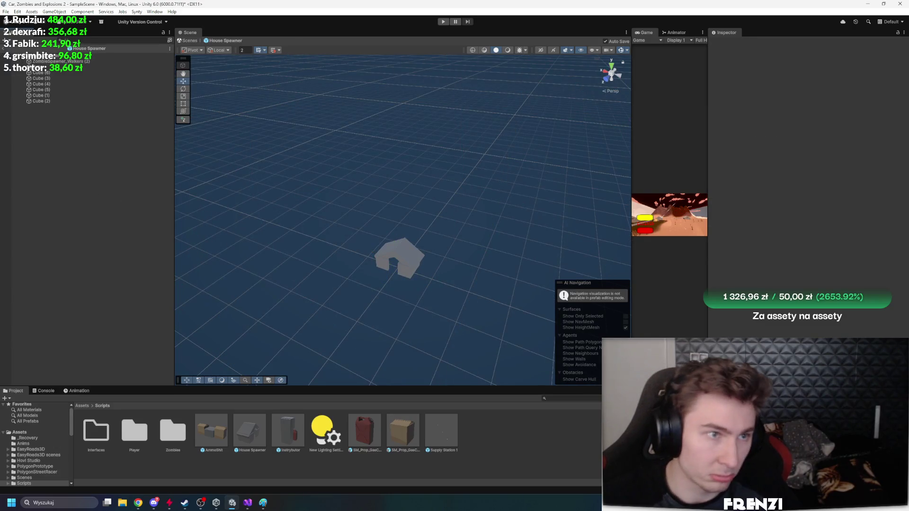
# Exit prefab mode and duplicate a supply station, moving the copy to X 585.98, Z 289.29
pyautogui.click(7, 48)
pyautogui.moveTo(284, 189)
pyautogui.mouseDown()
pyautogui.moveTo(293, 188)
pyautogui.moveTo(265, 180)
pyautogui.mouseUp()
pyautogui.scroll(-15, 73, 128)
pyautogui.moveTo(545, 208)
pyautogui.mouseDown()
pyautogui.moveTo(557, 203)
pyautogui.moveTo(658, 236)
pyautogui.moveTo(578, 214)
pyautogui.moveTo(467, 227)
pyautogui.moveTo(544, 229)
pyautogui.moveTo(396, 236)
pyautogui.moveTo(396, 260)
pyautogui.mouseUp()
pyautogui.hotkey('ctrl', 'd')
pyautogui.moveTo(373, 145)
pyautogui.mouseDown()
pyautogui.moveTo(432, 255)
pyautogui.moveTo(493, 260)
pyautogui.moveTo(361, 217)
pyautogui.moveTo(550, 202)
pyautogui.mouseUp()
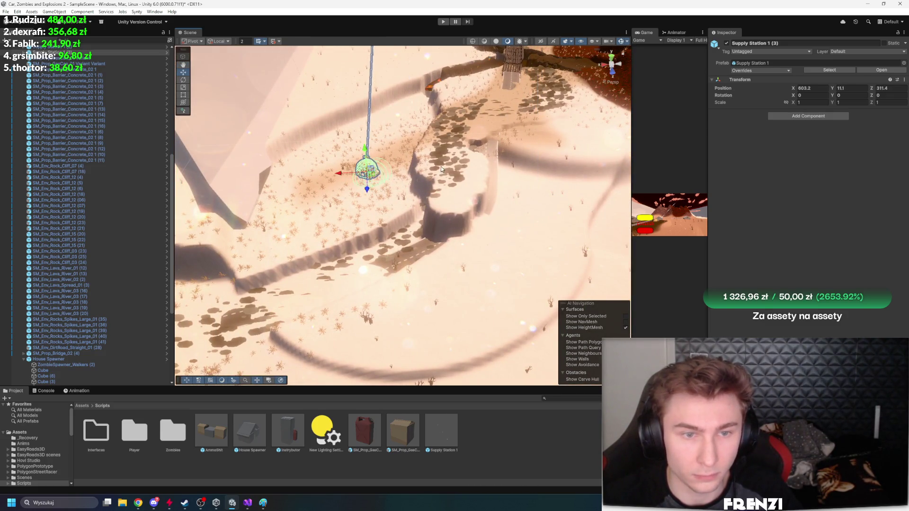
pyautogui.moveTo(441, 169)
pyautogui.mouseDown()
pyautogui.moveTo(367, 205)
pyautogui.moveTo(465, 149)
pyautogui.moveTo(452, 109)
pyautogui.moveTo(497, 142)
pyautogui.moveTo(584, 130)
pyautogui.moveTo(545, 179)
pyautogui.moveTo(362, 199)
pyautogui.moveTo(360, 247)
pyautogui.mouseUp()
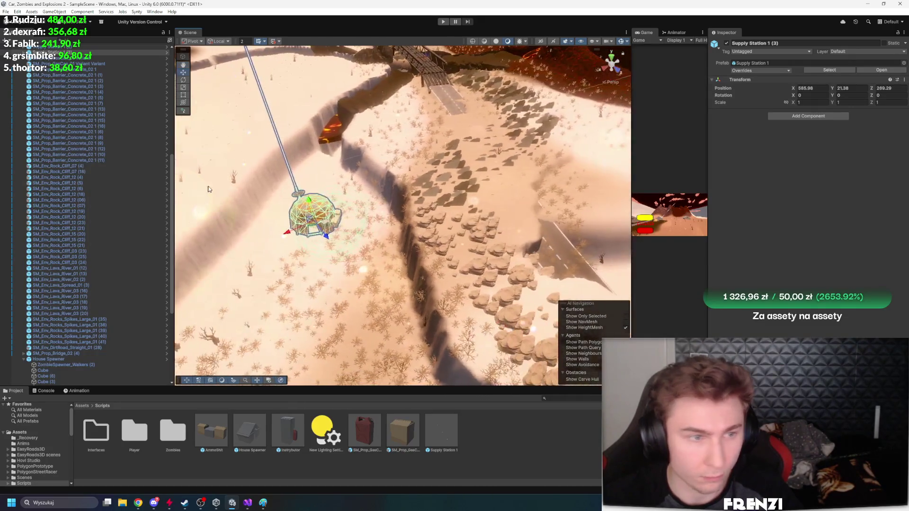
pyautogui.scroll(10, 105, 179)
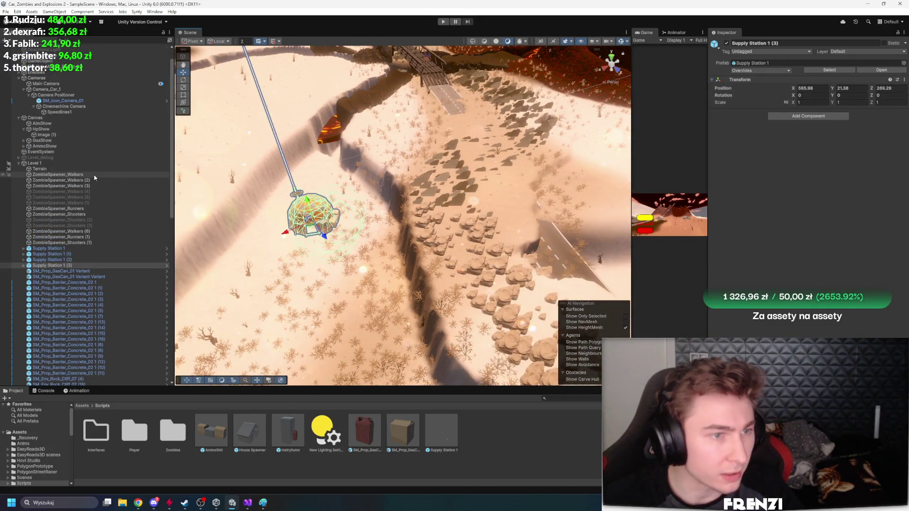
# Switch the terrain tool to Set Height and survey the bridge and raised plateau
pyautogui.click(90, 169)
pyautogui.click(738, 111)
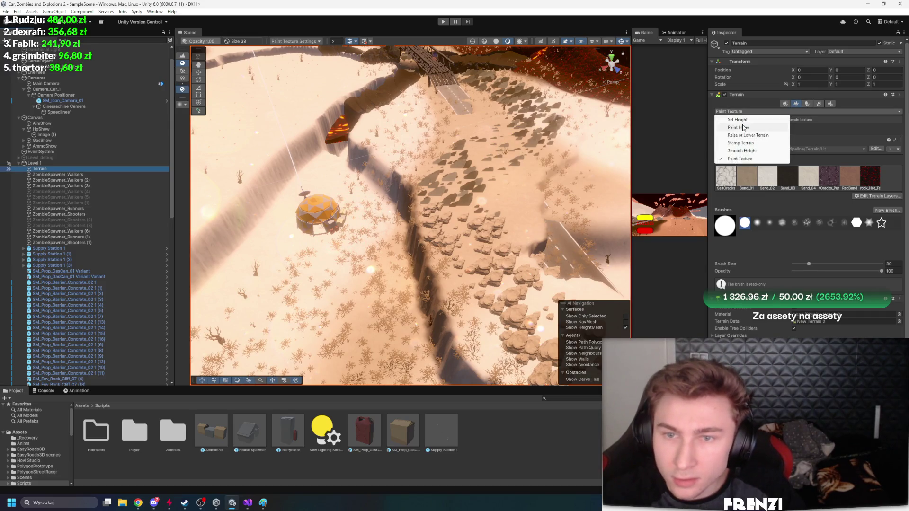
pyautogui.click(744, 121)
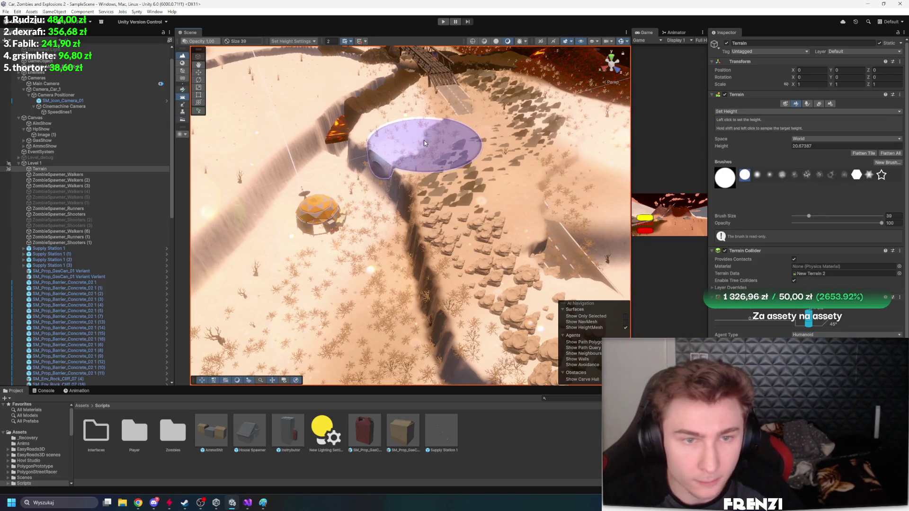
pyautogui.moveTo(405, 214); pyautogui.dragTo(590, 272)
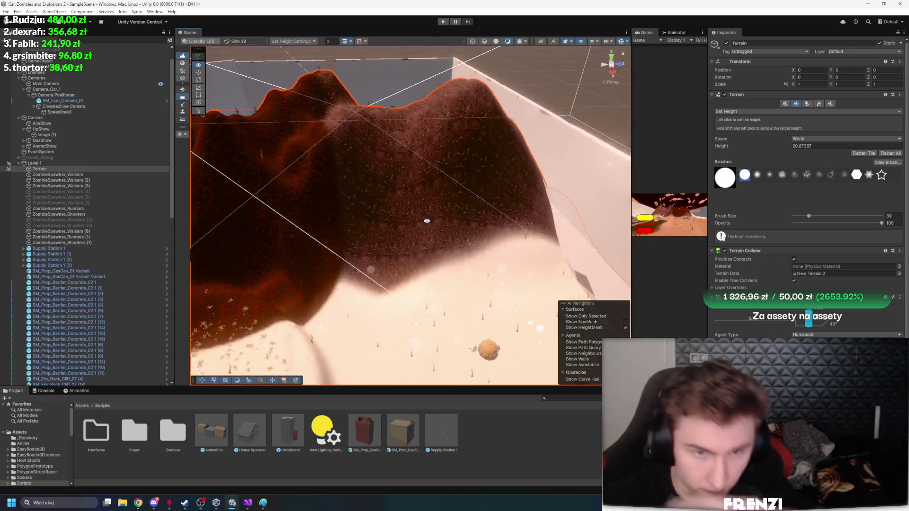
pyautogui.moveTo(427, 221); pyautogui.dragTo(421, 222)
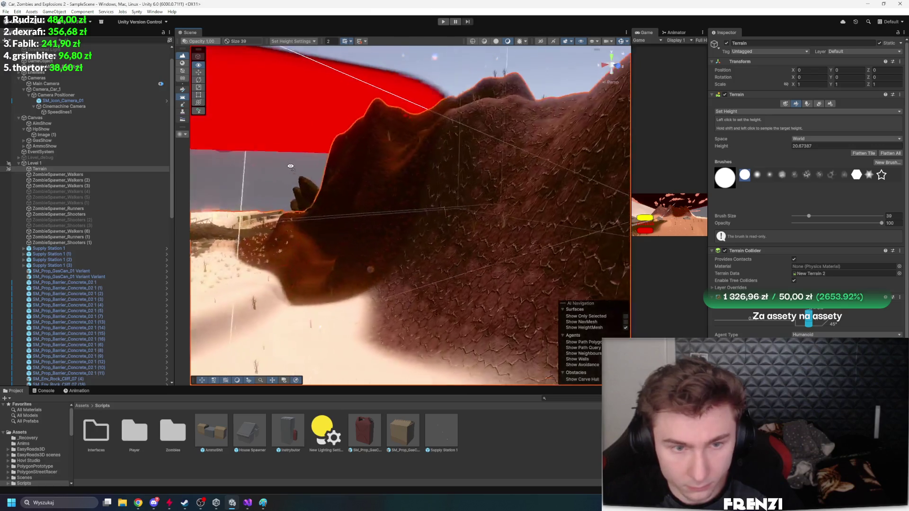
pyautogui.moveTo(199, 211); pyautogui.dragTo(250, 215)
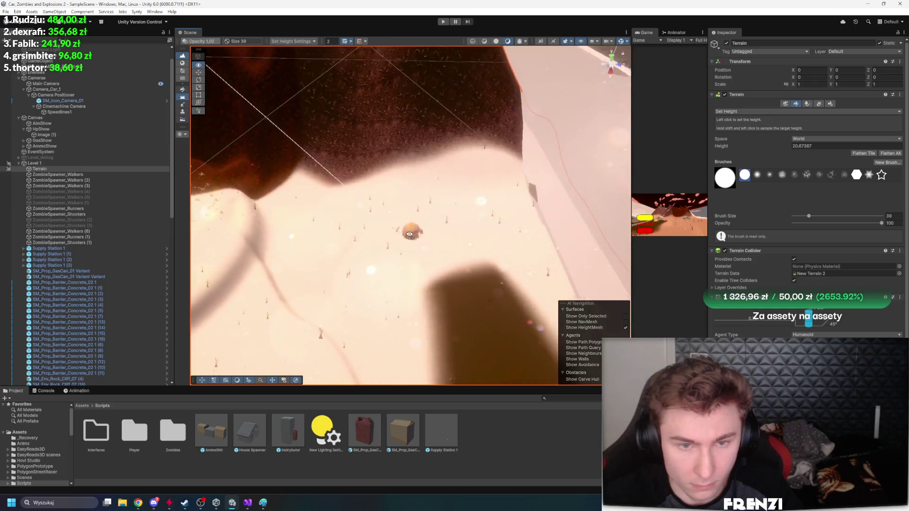
pyautogui.moveTo(379, 249); pyautogui.dragTo(384, 255)
pyautogui.moveTo(426, 284)
pyautogui.mouseDown()
pyautogui.moveTo(319, 197)
pyautogui.moveTo(312, 208)
pyautogui.moveTo(327, 227)
pyautogui.moveTo(362, 223)
pyautogui.mouseUp()
pyautogui.moveTo(374, 256)
pyautogui.mouseDown()
pyautogui.moveTo(219, 259)
pyautogui.moveTo(360, 258)
pyautogui.mouseUp()
pyautogui.moveTo(172, 217); pyautogui.dragTo(189, 339)
# Place House Spawner (1), rotate it to 175.911 on Y, and move it to X 519.4, Z 417.6
pyautogui.moveTo(266, 442); pyautogui.dragTo(494, 299)
pyautogui.press('f')
pyautogui.moveTo(411, 234)
pyautogui.mouseDown()
pyautogui.moveTo(246, 192)
pyautogui.moveTo(255, 195)
pyautogui.mouseUp()
pyautogui.moveTo(412, 219)
pyautogui.mouseDown()
pyautogui.moveTo(533, 256)
pyautogui.moveTo(495, 296)
pyautogui.mouseUp()
pyautogui.press('f')
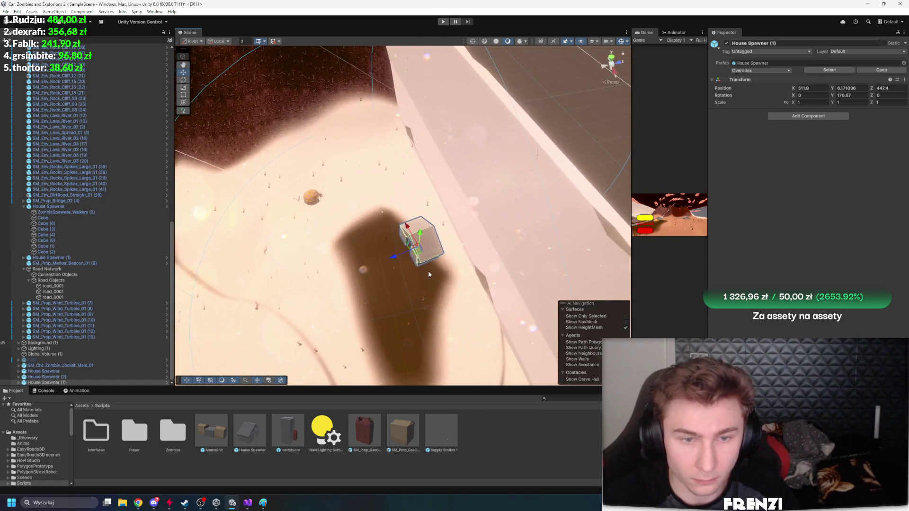
pyautogui.moveTo(419, 253)
pyautogui.mouseDown()
pyautogui.moveTo(366, 280)
pyautogui.moveTo(375, 293)
pyautogui.mouseUp()
pyautogui.scroll(-10, 365, 279)
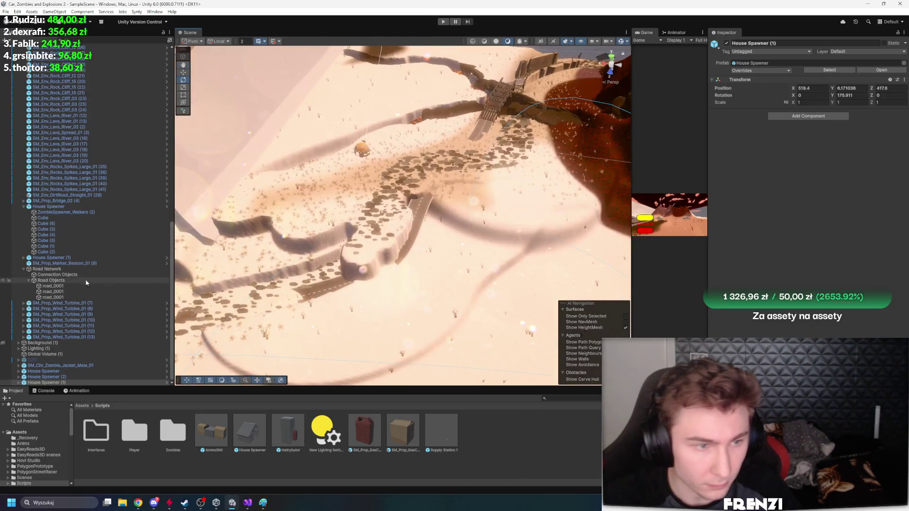
# Reselect the terrain and bring up its list of terrain tools
pyautogui.click(57, 349)
pyautogui.scroll(15, 69, 362)
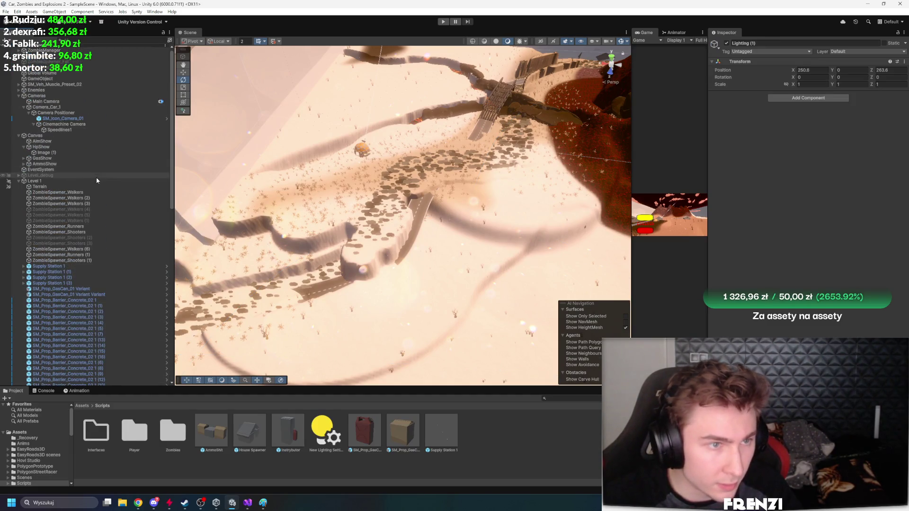
pyautogui.click(97, 187)
pyautogui.click(794, 112)
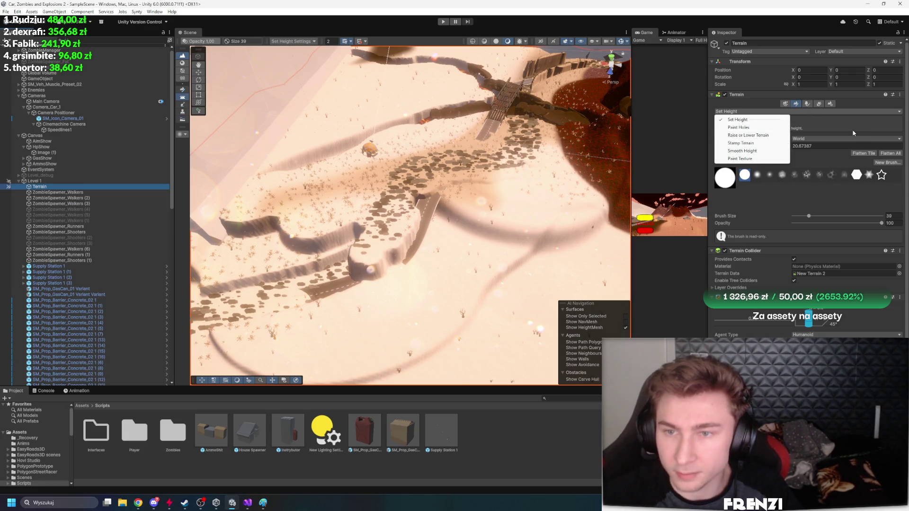
# Change the terrain sculpt mode from Smooth Height to Set Height, viewing the terrain near the bridge
pyautogui.click(757, 151)
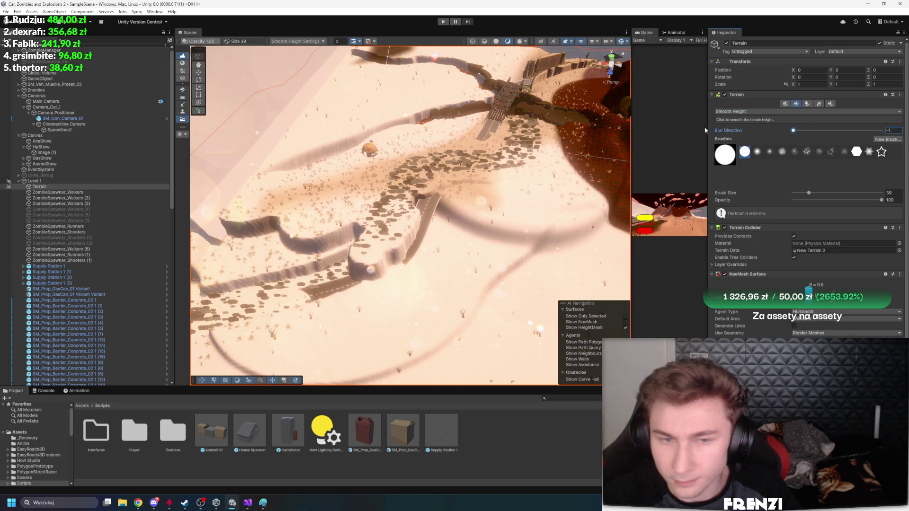
pyautogui.moveTo(389, 257)
pyautogui.mouseDown()
pyautogui.moveTo(355, 204)
pyautogui.moveTo(284, 284)
pyautogui.moveTo(308, 235)
pyautogui.moveTo(414, 305)
pyautogui.moveTo(265, 303)
pyautogui.moveTo(315, 255)
pyautogui.mouseUp()
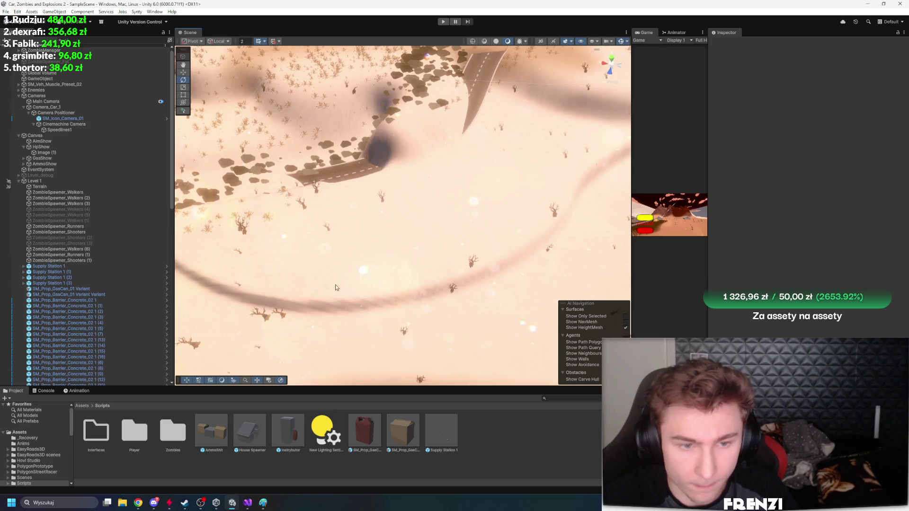
pyautogui.click(39, 187)
pyautogui.moveTo(549, 183)
pyautogui.mouseDown()
pyautogui.moveTo(516, 199)
pyautogui.moveTo(678, 202)
pyautogui.moveTo(335, 283)
pyautogui.moveTo(237, 327)
pyautogui.mouseUp()
pyautogui.moveTo(457, 213); pyautogui.dragTo(478, 213)
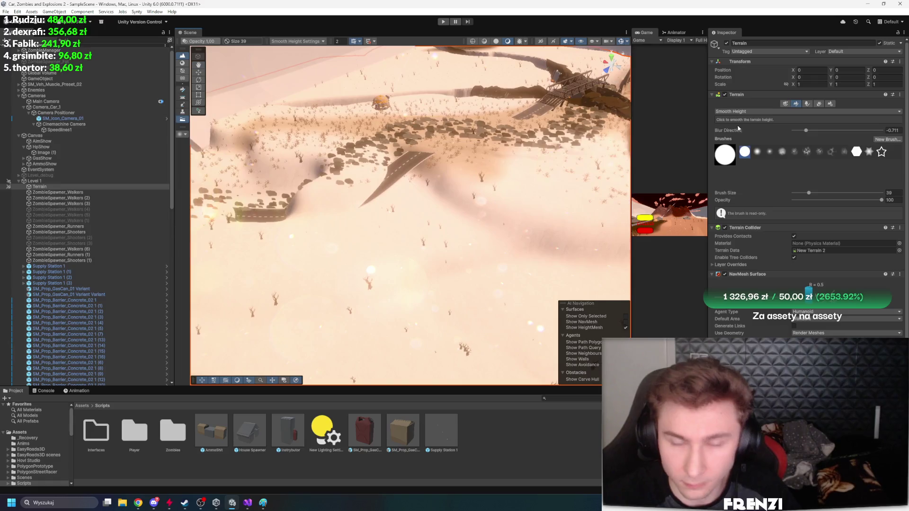
pyautogui.click(730, 112)
pyautogui.click(737, 120)
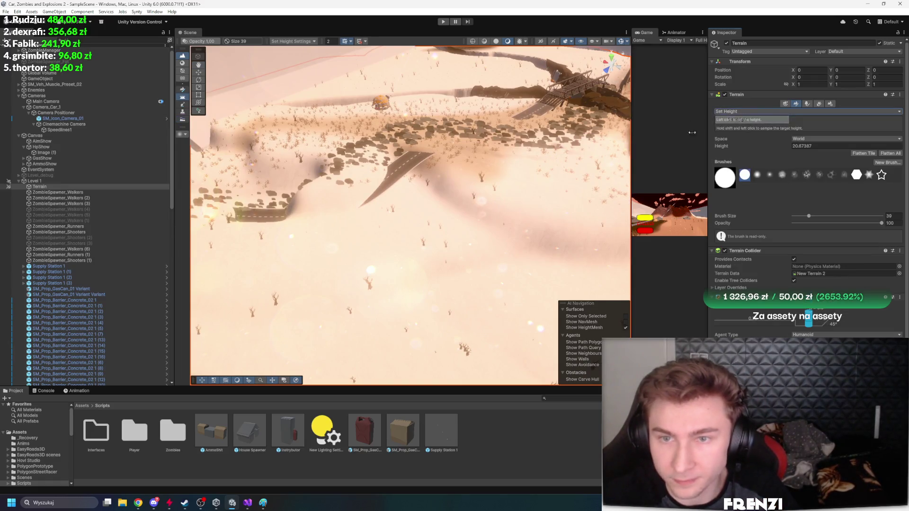
# Survey the terrain ridge and walls and sample the ground height, giving 14.47823
pyautogui.moveTo(537, 172); pyautogui.dragTo(430, 136)
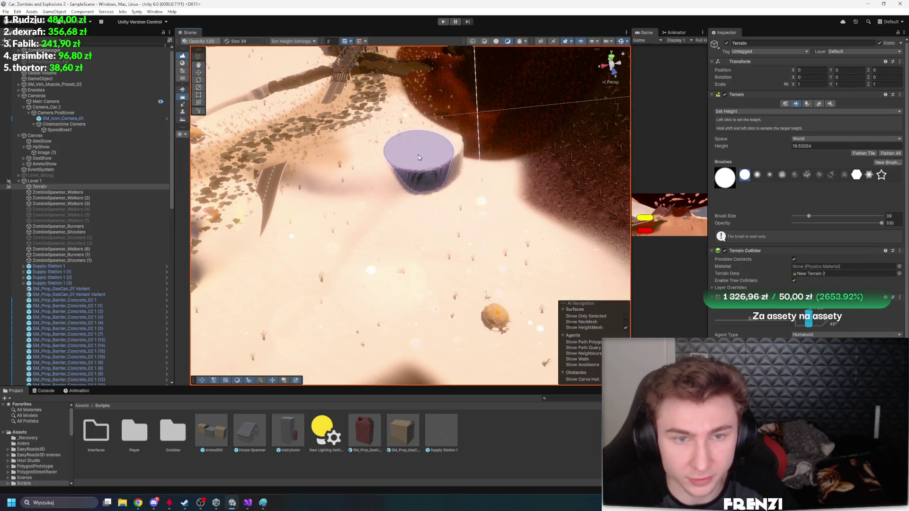
pyautogui.moveTo(335, 206)
pyautogui.mouseDown()
pyautogui.moveTo(496, 208)
pyautogui.moveTo(336, 202)
pyautogui.mouseUp()
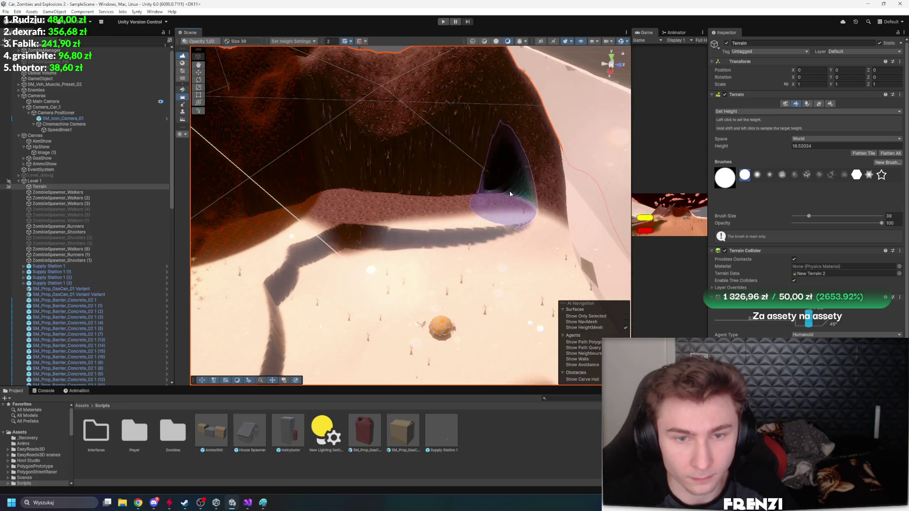
pyautogui.moveTo(539, 181)
pyautogui.mouseDown()
pyautogui.moveTo(524, 167)
pyautogui.moveTo(382, 188)
pyautogui.moveTo(510, 195)
pyautogui.moveTo(422, 235)
pyautogui.mouseUp()
pyautogui.moveTo(283, 269)
pyautogui.mouseDown()
pyautogui.moveTo(345, 234)
pyautogui.moveTo(486, 249)
pyautogui.moveTo(404, 266)
pyautogui.mouseUp()
pyautogui.moveTo(420, 308)
pyautogui.mouseDown()
pyautogui.moveTo(470, 248)
pyautogui.moveTo(511, 234)
pyautogui.moveTo(490, 207)
pyautogui.moveTo(214, 239)
pyautogui.mouseUp()
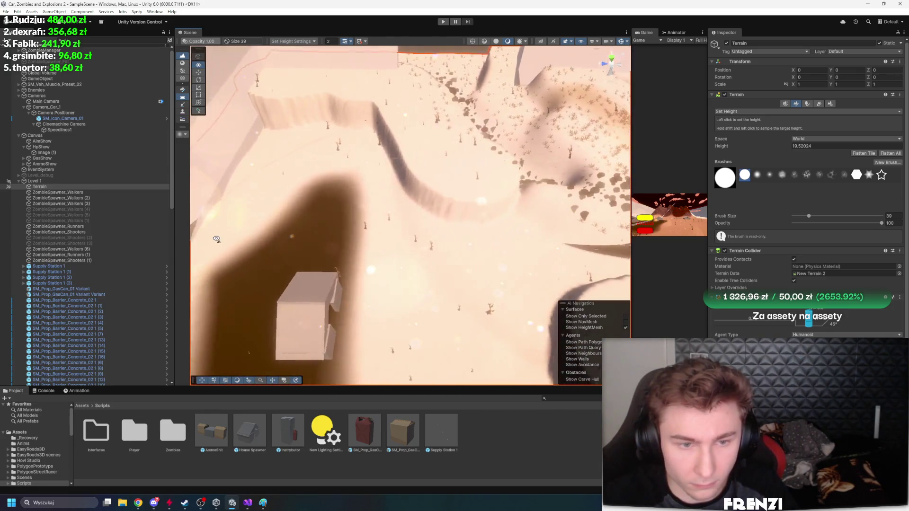
pyautogui.moveTo(424, 243); pyautogui.dragTo(556, 230)
pyautogui.moveTo(606, 245)
pyautogui.mouseDown()
pyautogui.moveTo(460, 204)
pyautogui.moveTo(465, 257)
pyautogui.moveTo(437, 277)
pyautogui.mouseUp()
pyautogui.keyDown('shift'); pyautogui.click(437, 276); pyautogui.keyUp('shift')
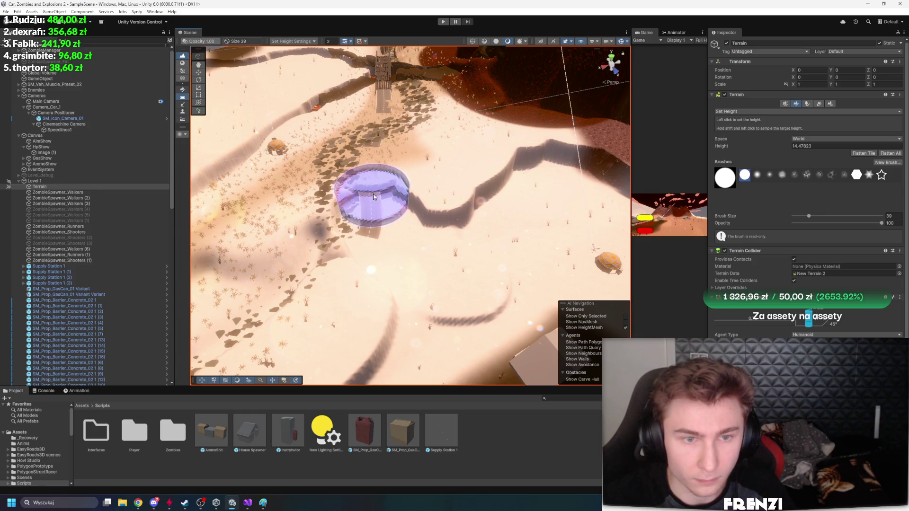
# Move to an overview of the lava canyon and begin editing the target height
pyautogui.moveTo(382, 122)
pyautogui.mouseDown()
pyautogui.moveTo(483, 87)
pyautogui.moveTo(558, 142)
pyautogui.mouseUp()
pyautogui.moveTo(886, 119); pyautogui.dragTo(666, 180)
pyautogui.click(845, 146)
# Set the target height to 25.19 and raise a round plateau near the bridge
pyautogui.write('25.19')
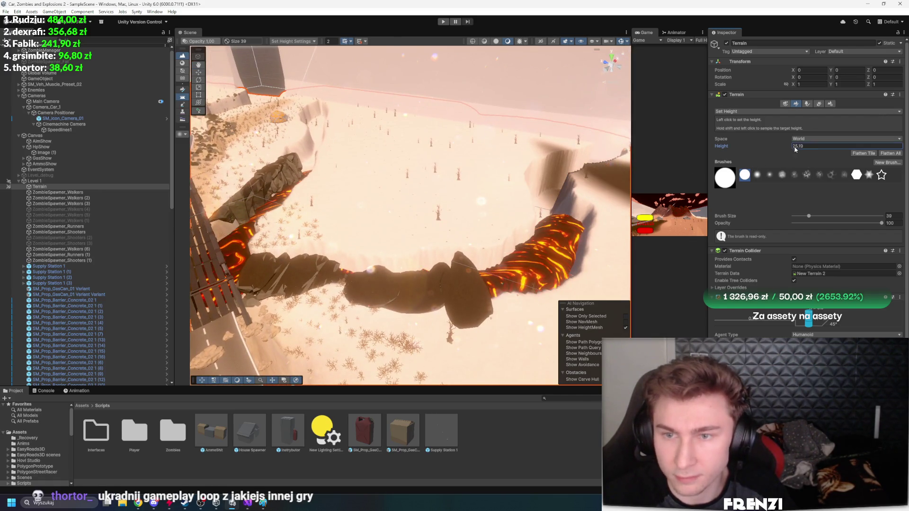
pyautogui.moveTo(473, 148)
pyautogui.mouseDown()
pyautogui.moveTo(387, 224)
pyautogui.moveTo(438, 168)
pyautogui.mouseUp()
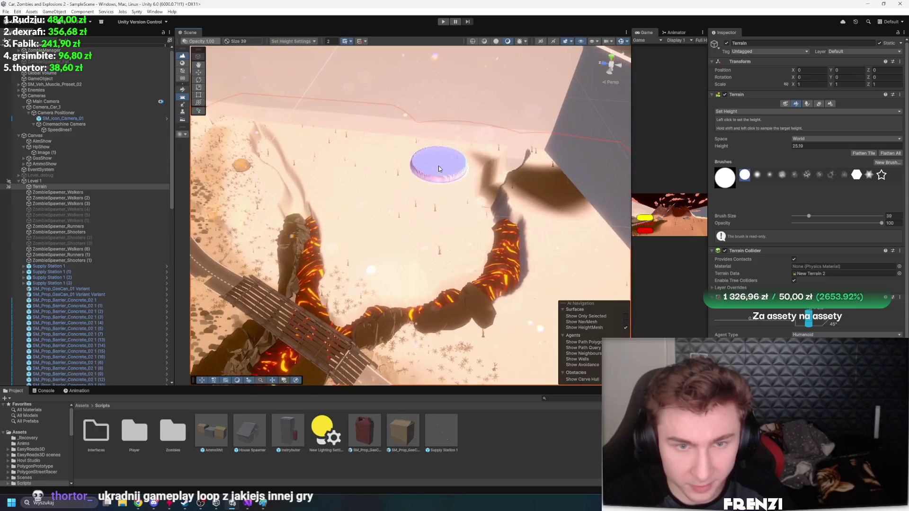
pyautogui.moveTo(772, 151); pyautogui.dragTo(762, 148)
pyautogui.click(438, 178)
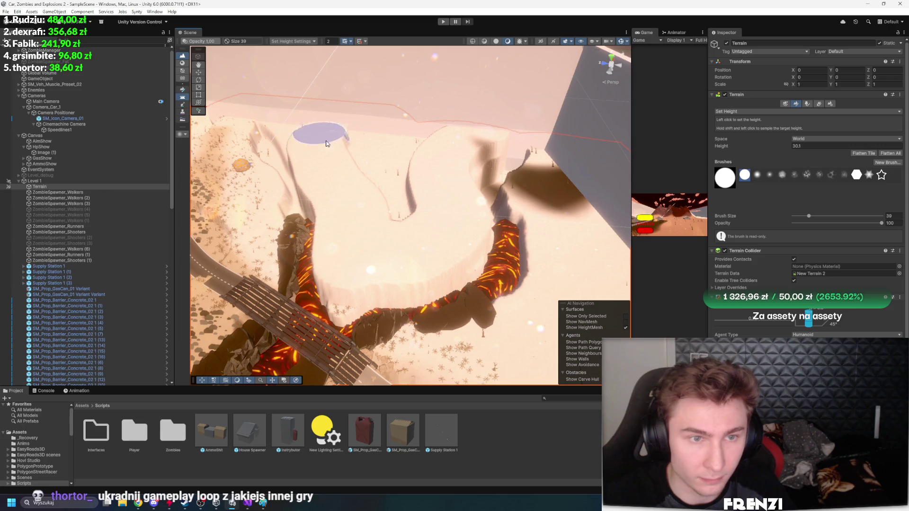
# Orbit around the plateau, lava chasm, bridge, road and cliffs to inspect the reshaped terrain
pyautogui.moveTo(357, 141); pyautogui.dragTo(539, 209)
pyautogui.moveTo(433, 215)
pyautogui.mouseDown()
pyautogui.moveTo(464, 204)
pyautogui.moveTo(535, 211)
pyautogui.moveTo(326, 155)
pyautogui.mouseUp()
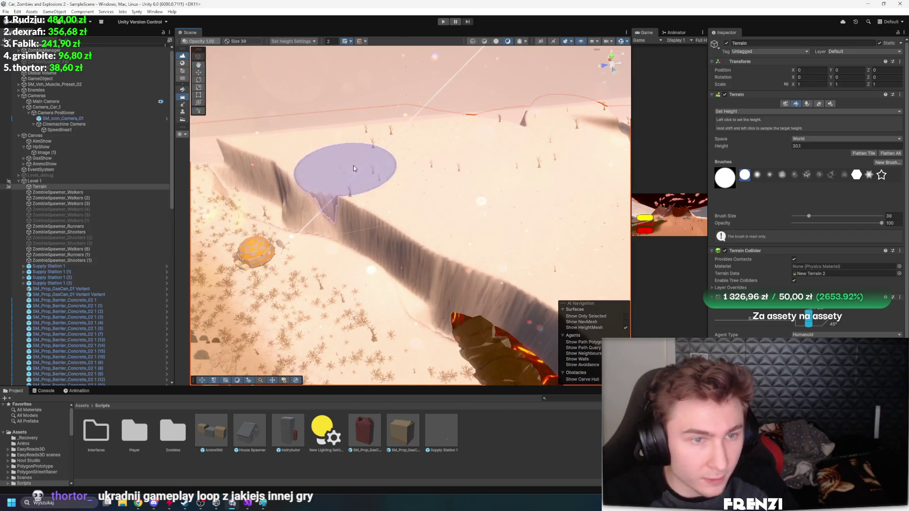
pyautogui.moveTo(422, 171)
pyautogui.mouseDown()
pyautogui.moveTo(423, 159)
pyautogui.moveTo(408, 167)
pyautogui.moveTo(383, 155)
pyautogui.moveTo(358, 54)
pyautogui.moveTo(228, 108)
pyautogui.mouseUp()
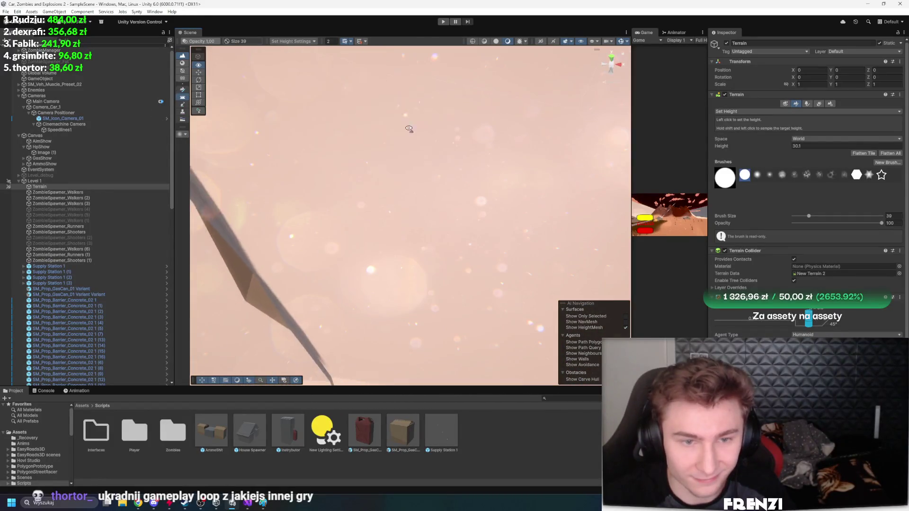
pyautogui.moveTo(320, 162); pyautogui.dragTo(305, 154)
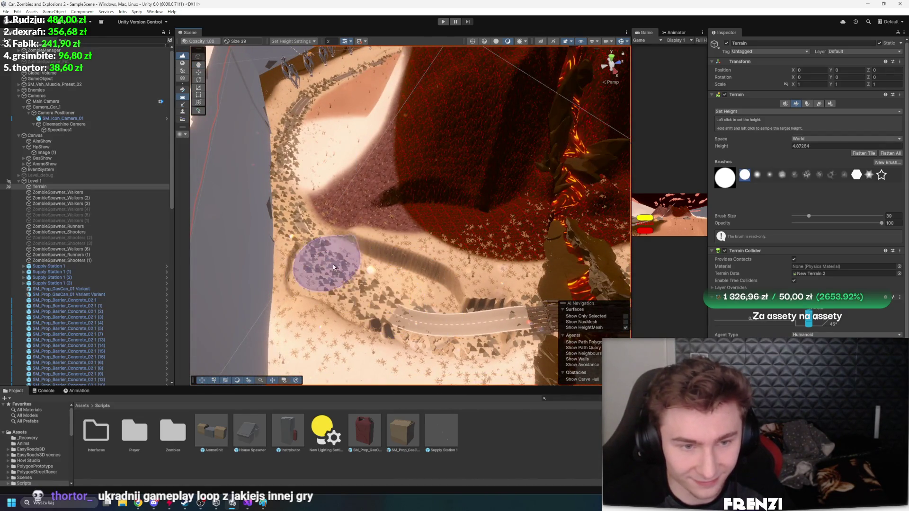
pyautogui.moveTo(426, 305); pyautogui.dragTo(488, 307)
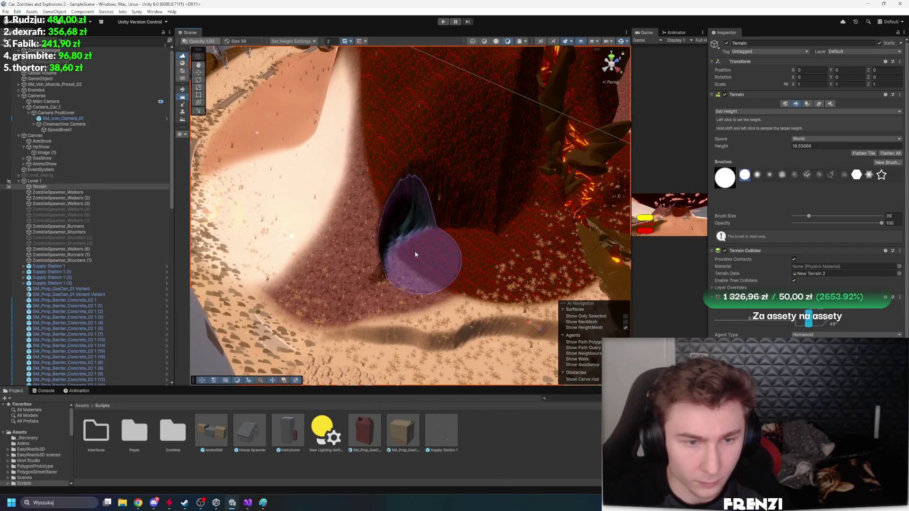
pyautogui.moveTo(263, 168); pyautogui.dragTo(228, 134)
pyautogui.moveTo(298, 127); pyautogui.dragTo(474, 293)
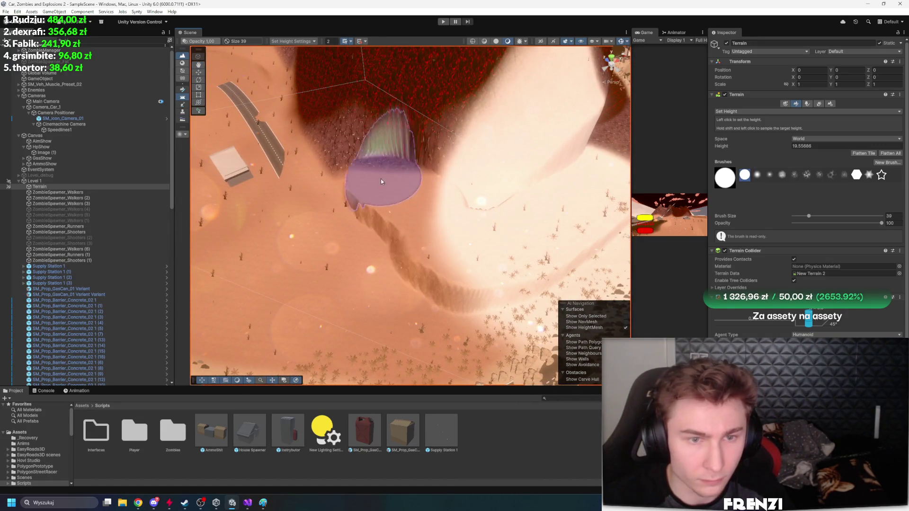
pyautogui.moveTo(335, 106)
pyautogui.mouseDown()
pyautogui.moveTo(543, 146)
pyautogui.moveTo(421, 180)
pyautogui.moveTo(396, 156)
pyautogui.moveTo(446, 335)
pyautogui.moveTo(421, 236)
pyautogui.moveTo(405, 263)
pyautogui.moveTo(557, 233)
pyautogui.mouseUp()
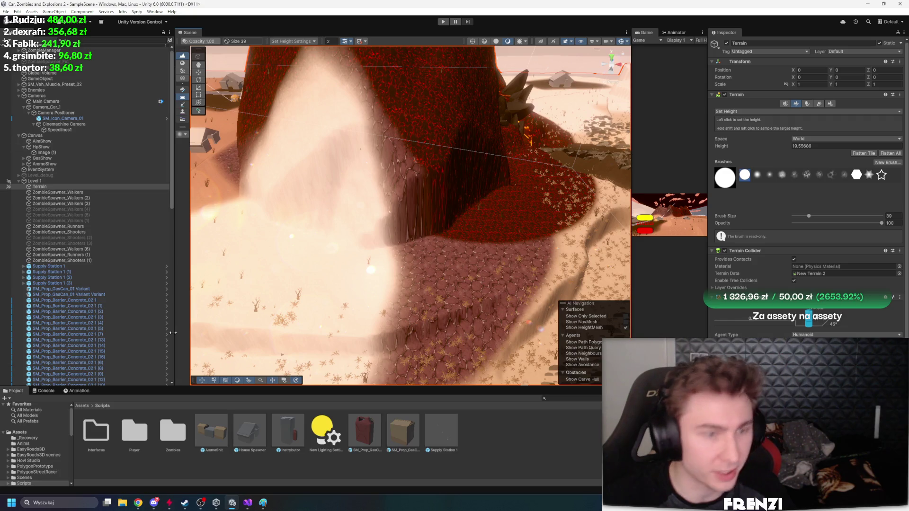
# Search the Unity Asset Store in the browser for "vegetation painter"
pyautogui.moveTo(141, 503)
pyautogui.click(142, 462)
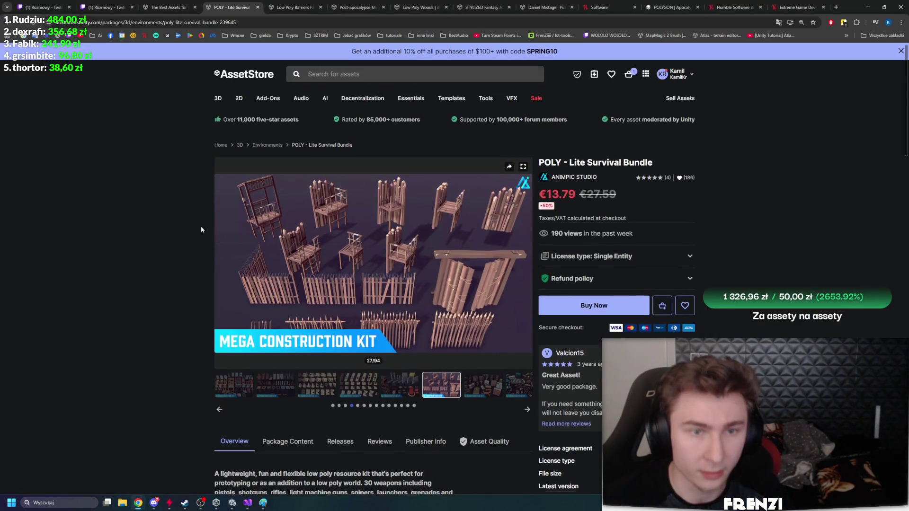
pyautogui.click(340, 76)
pyautogui.write('vegetat')
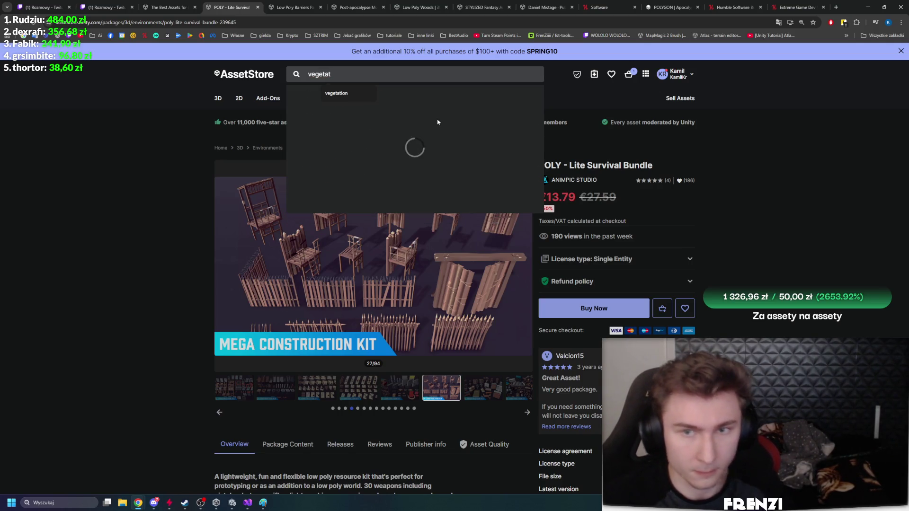
pyautogui.write('i')
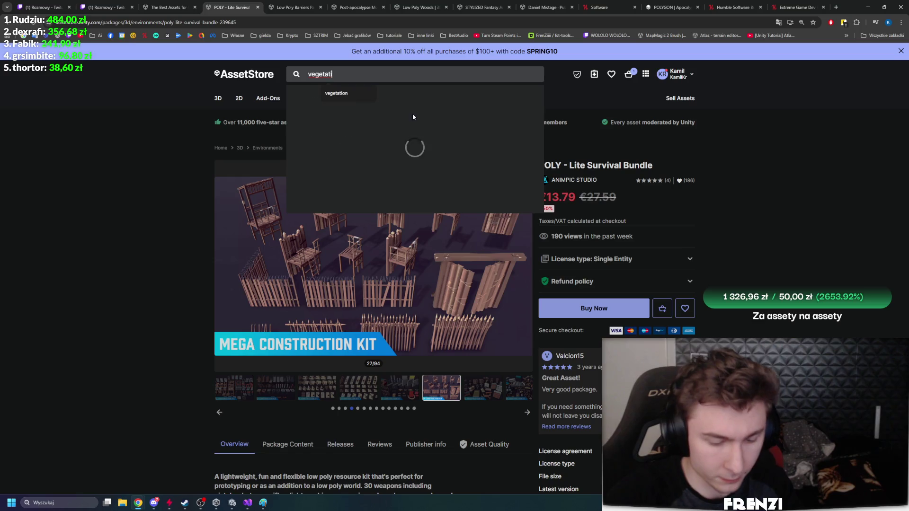
pyautogui.write('on painter')
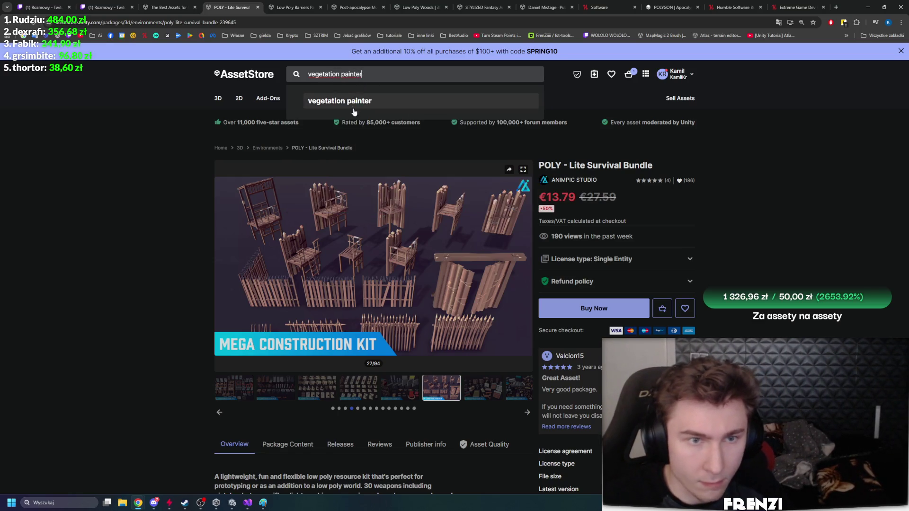
pyautogui.click(354, 112)
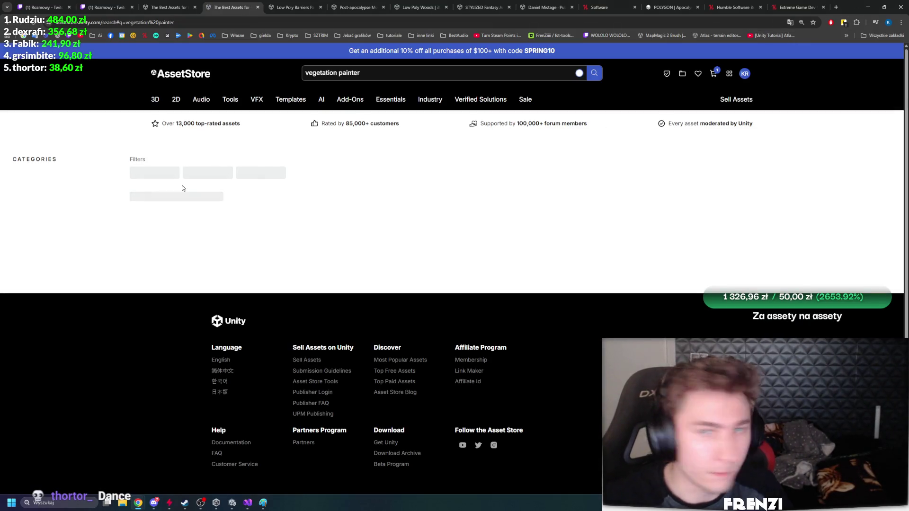
# Filter the results to Free assets only, then minimize Chrome to return to Unity
pyautogui.scroll(-5, 372, 216)
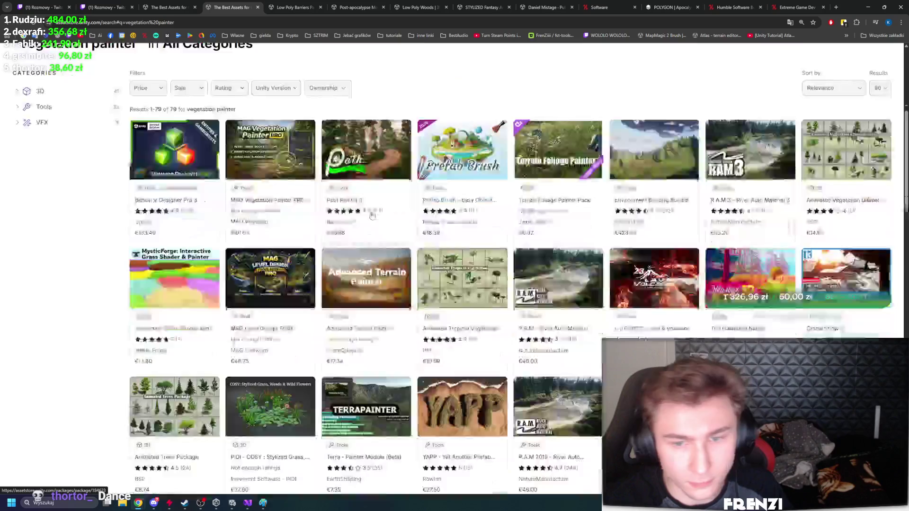
pyautogui.scroll(2, 284, 223)
pyautogui.click(147, 224)
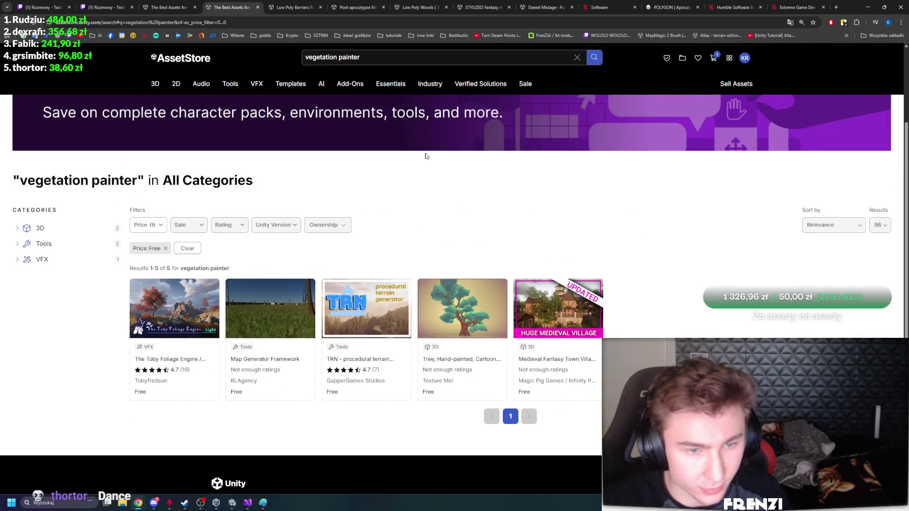
pyautogui.click(867, 7)
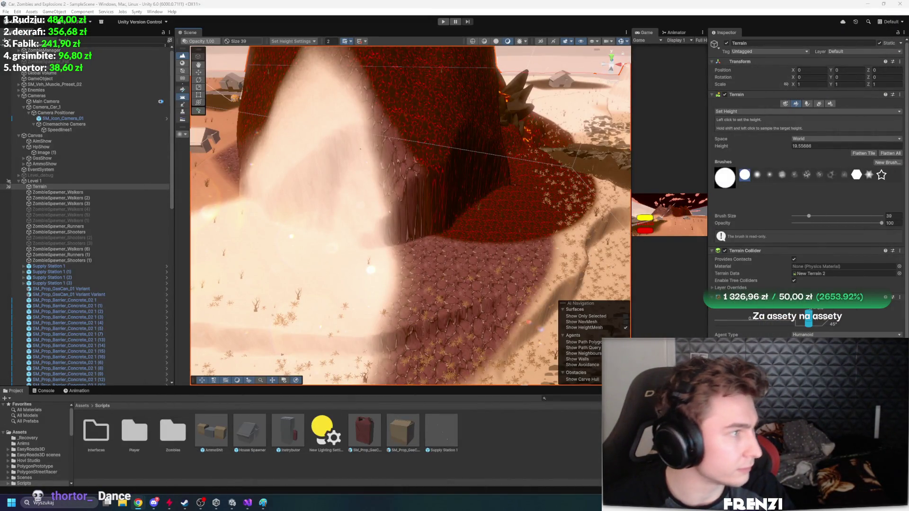
# Open the Package Manager from the Window menu and view the EasyRoads3D Pro v3 package details
pyautogui.click(157, 12)
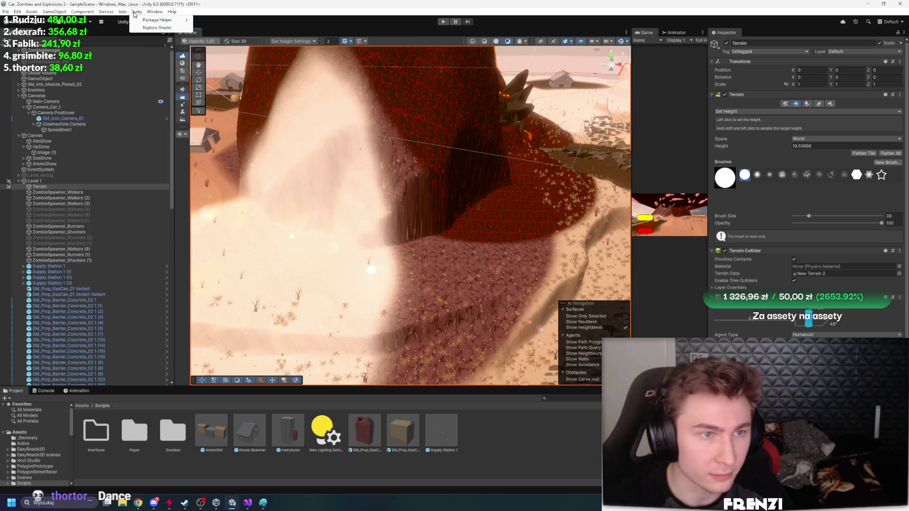
pyautogui.click(119, 26)
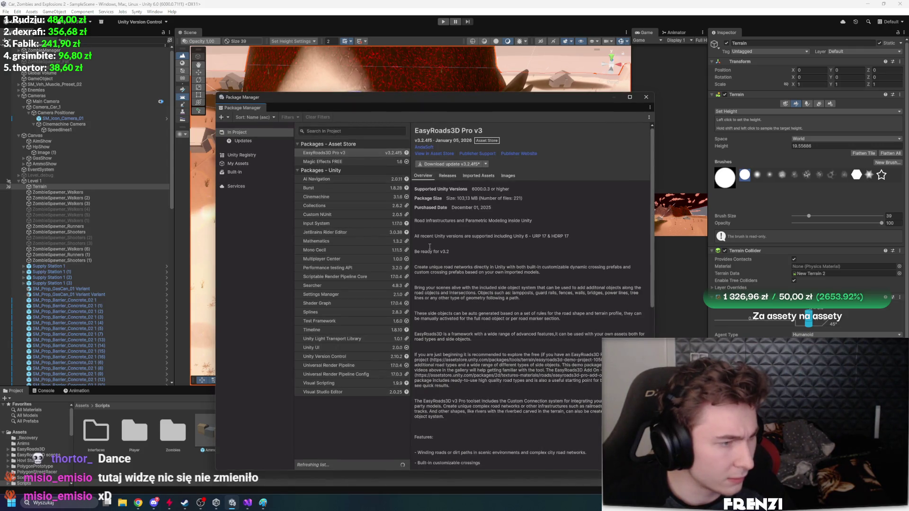
pyautogui.click(324, 153)
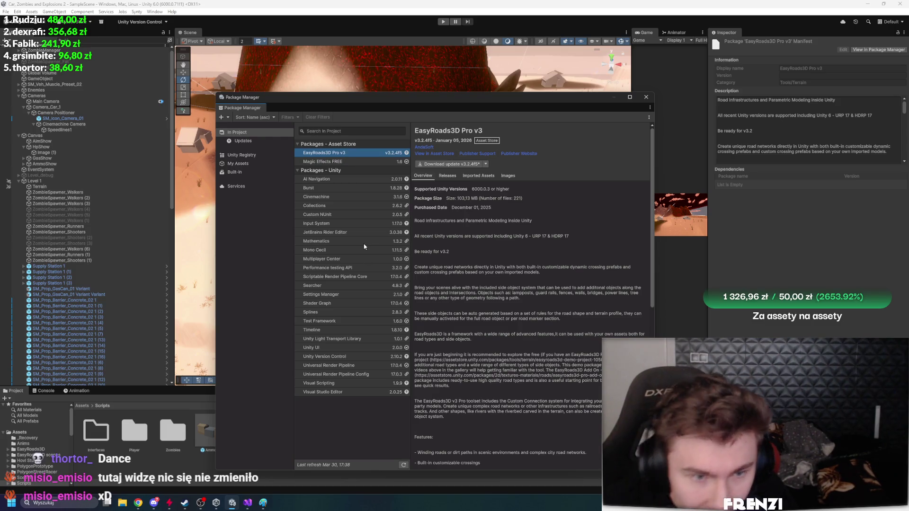
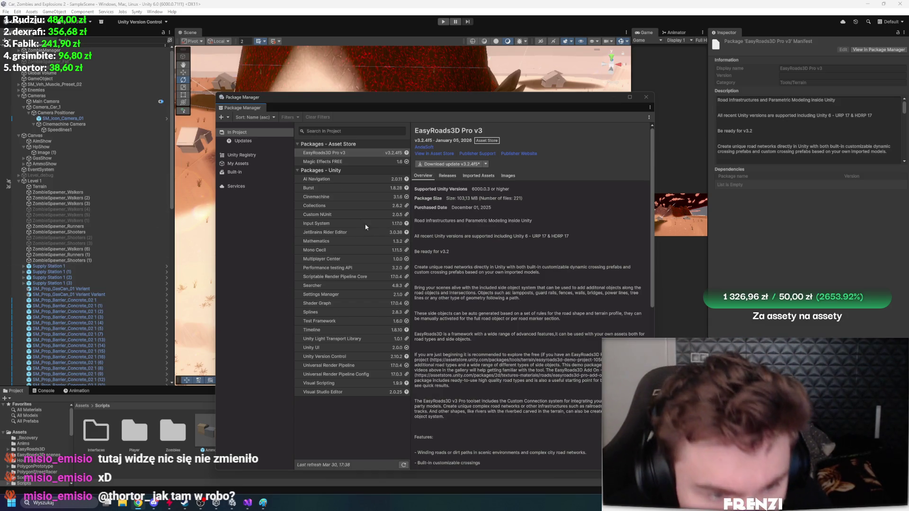
# Import the free Vegetation Spawner 1.1.0 package from My Assets, found by searching 'vege'
pyautogui.click(334, 131)
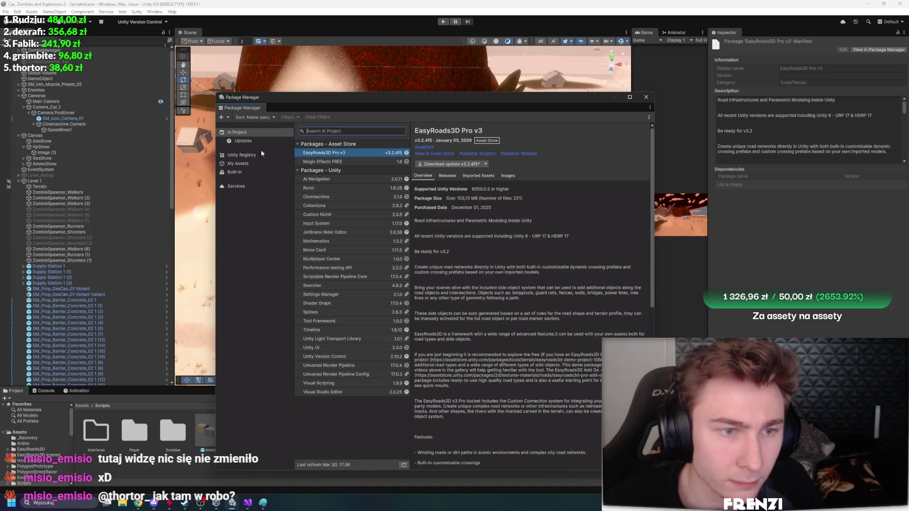
pyautogui.click(242, 155)
pyautogui.click(238, 164)
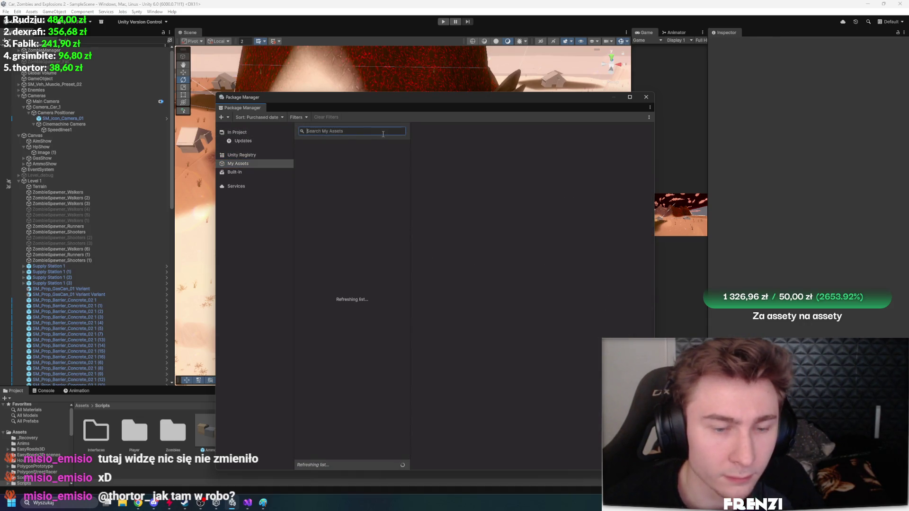
pyautogui.write('vege')
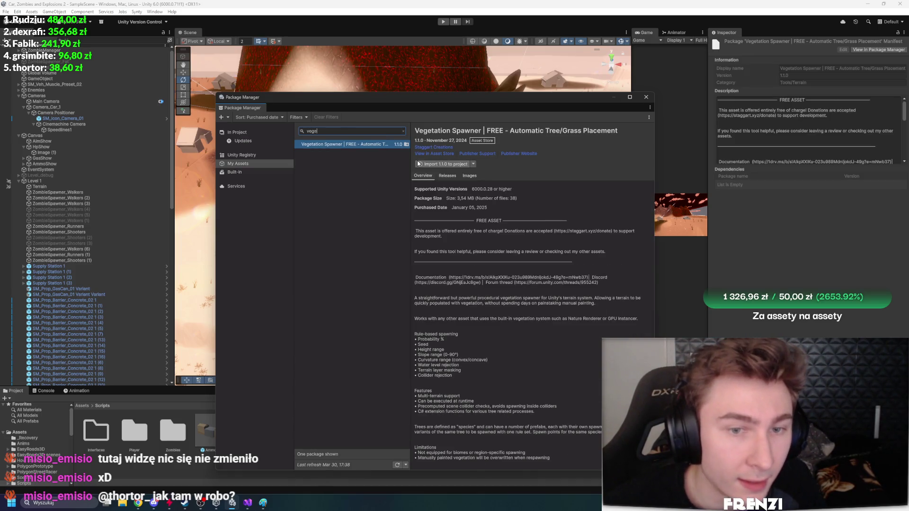
pyautogui.click(429, 164)
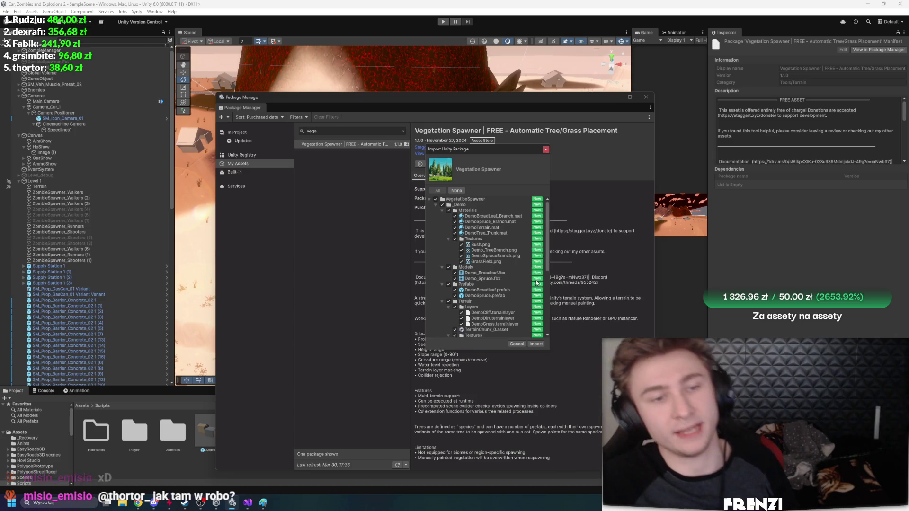
pyautogui.click(536, 344)
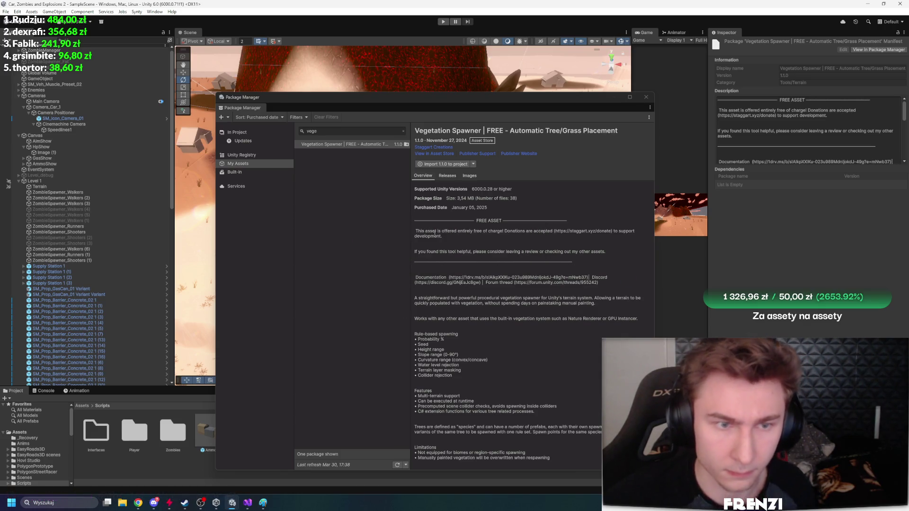
# Select Terrain, collapse its Terrain, Collider and NavMesh Surface components, and add Vegetation Spawner
pyautogui.click(646, 97)
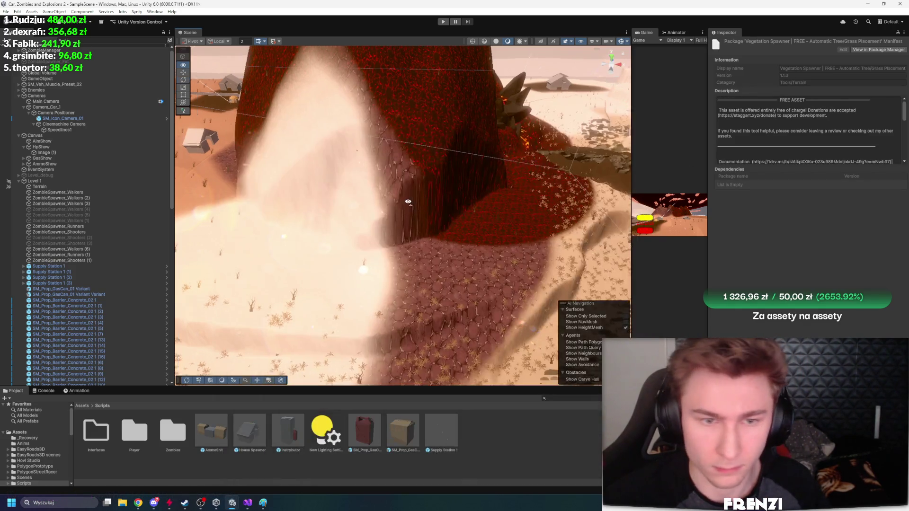
pyautogui.click(409, 202)
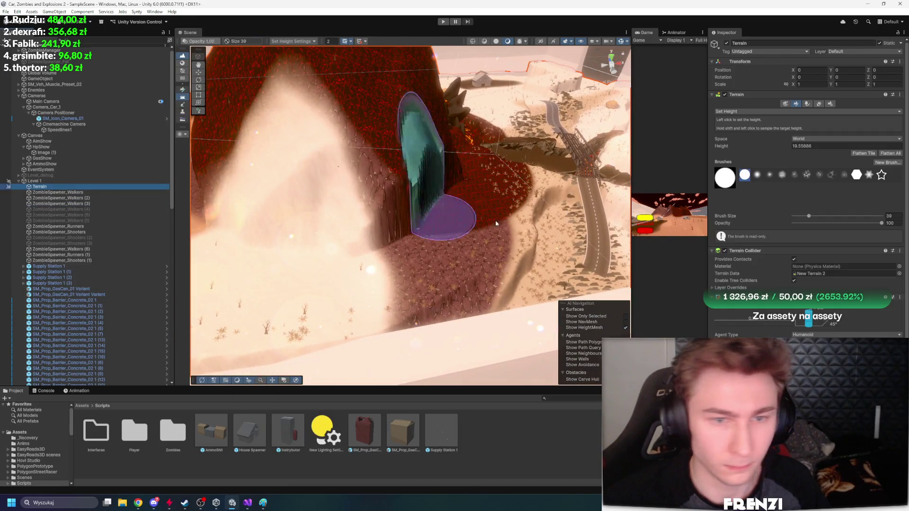
pyautogui.click(753, 94)
pyautogui.click(755, 102)
pyautogui.click(756, 110)
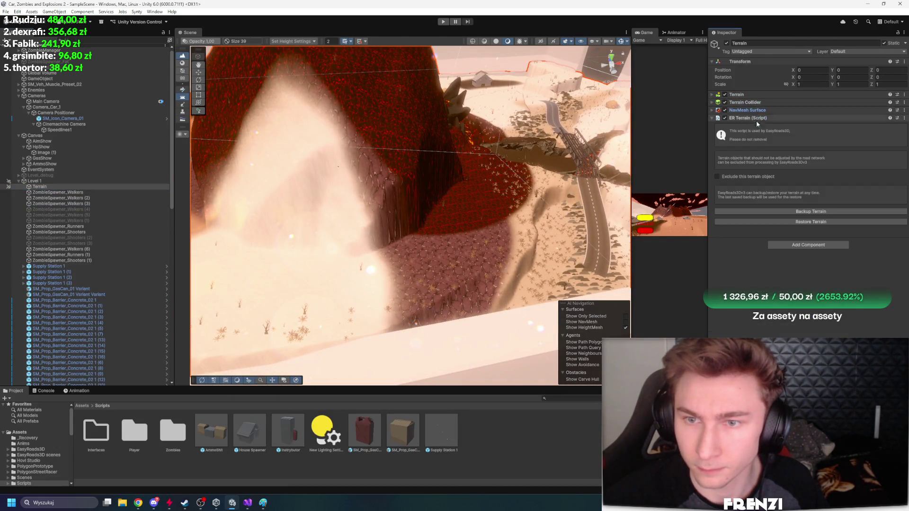
pyautogui.click(807, 246)
pyautogui.press('Return')
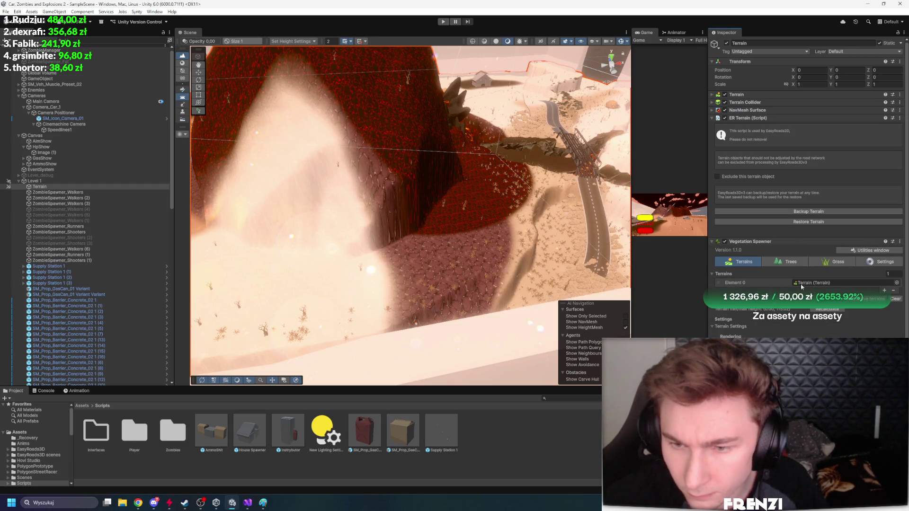
# Search the spawner's terrain picker for 'grass', dismiss it, and show the Assets folder
pyautogui.click(896, 283)
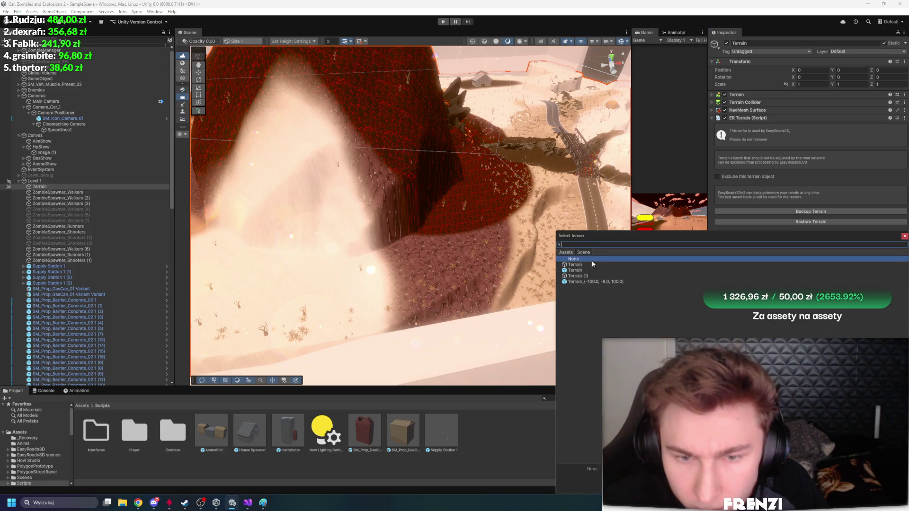
pyautogui.write('grass')
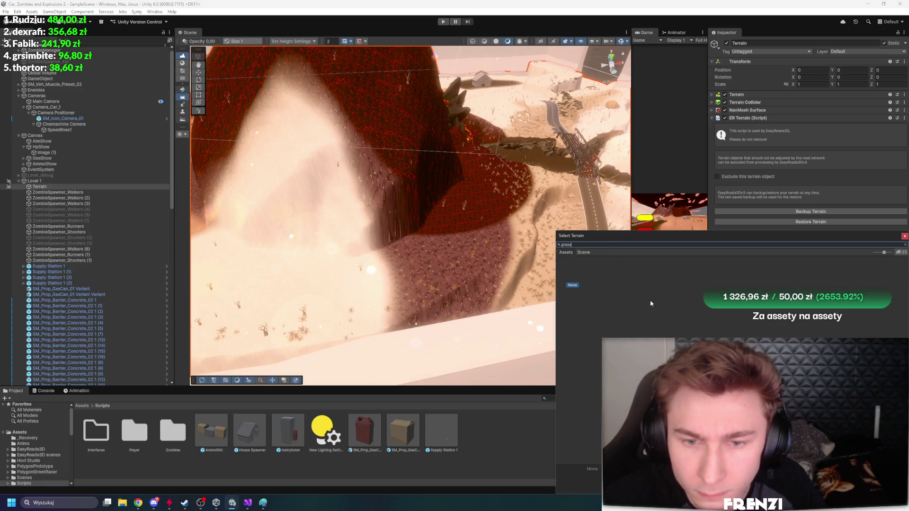
pyautogui.press('Escape')
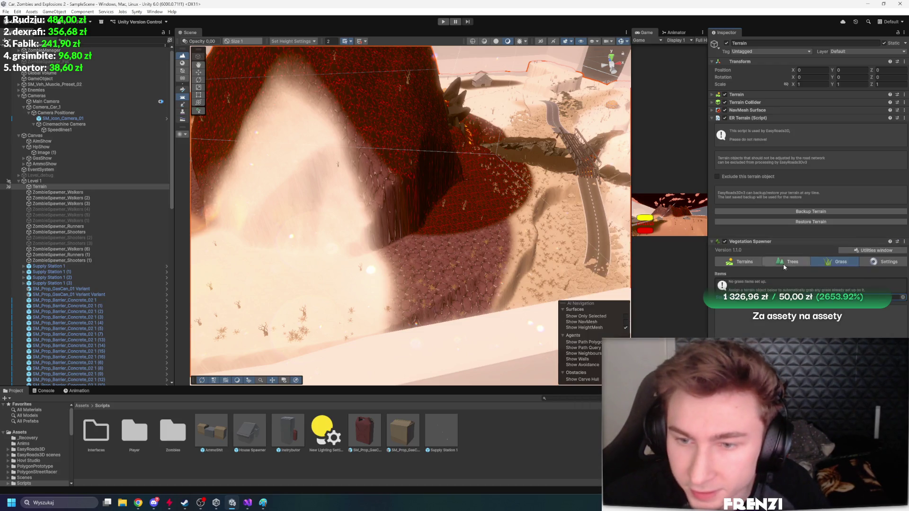
pyautogui.moveTo(331, 265)
pyautogui.mouseDown()
pyautogui.moveTo(353, 243)
pyautogui.moveTo(284, 303)
pyautogui.mouseUp()
pyautogui.click(19, 433)
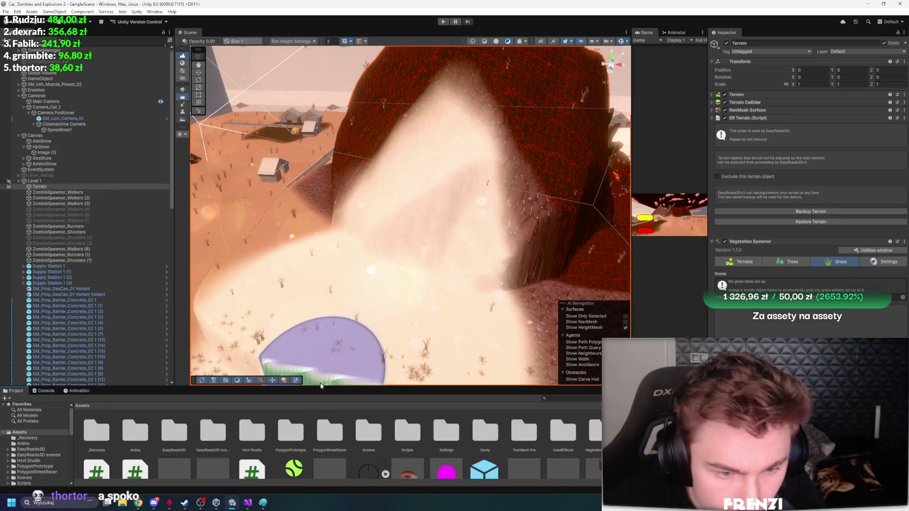
# Enlarge the Project panel and run the spawner's grass-from-terrain import, confirming Continue and Ok
pyautogui.moveTo(320, 386); pyautogui.dragTo(326, 307)
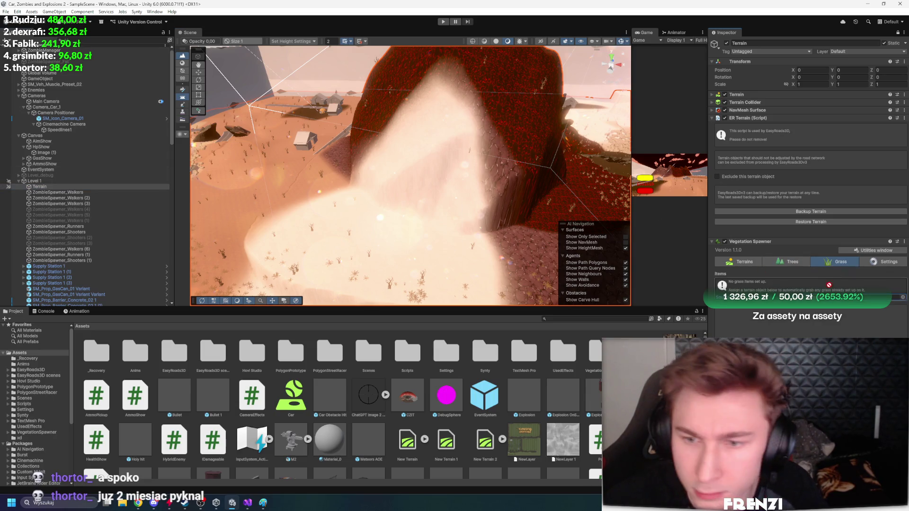
pyautogui.click(798, 316)
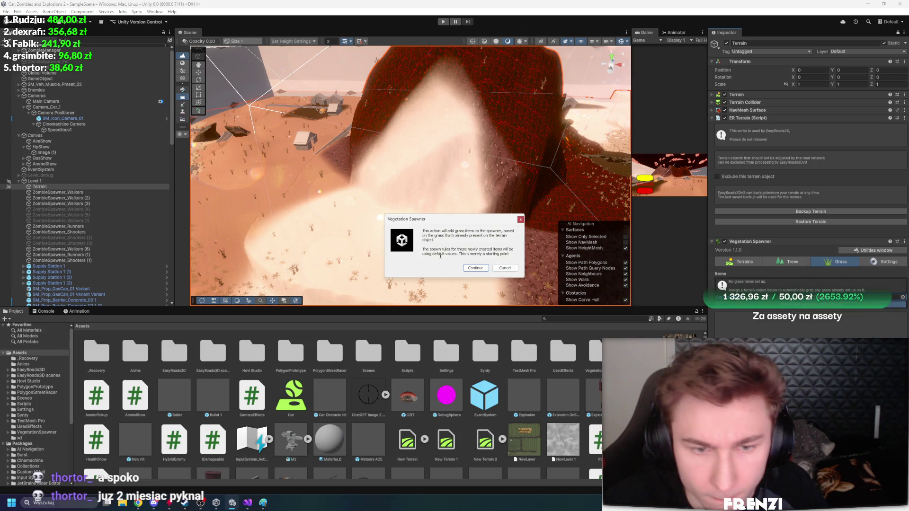
pyautogui.click(475, 268)
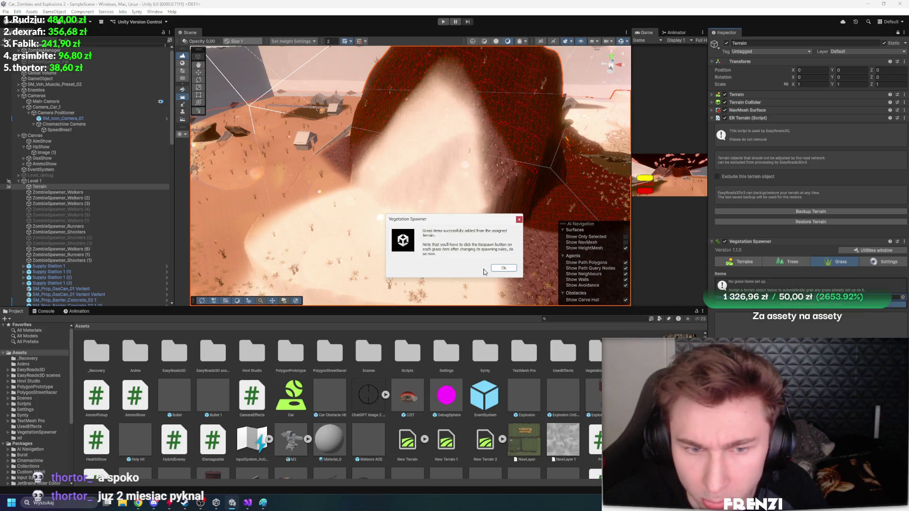
pyautogui.click(505, 268)
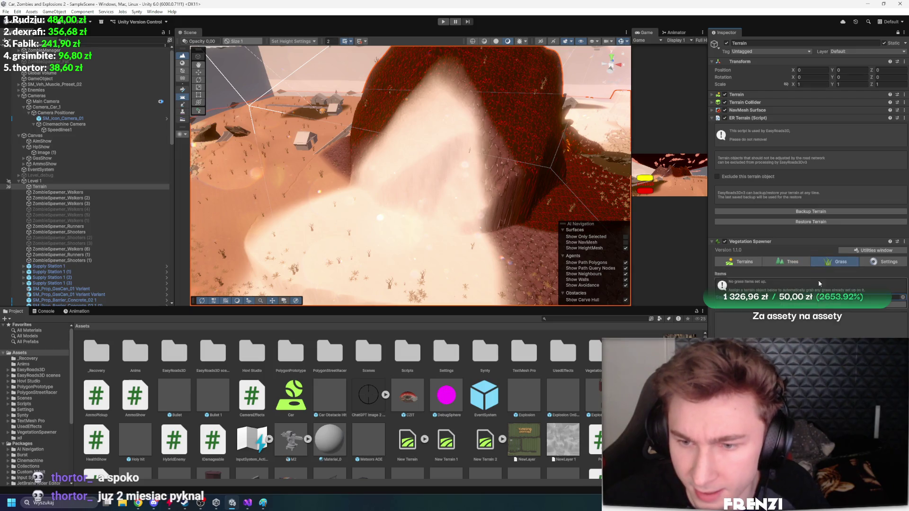
pyautogui.moveTo(303, 189)
pyautogui.mouseDown()
pyautogui.moveTo(292, 193)
pyautogui.moveTo(492, 286)
pyautogui.moveTo(464, 279)
pyautogui.moveTo(378, 293)
pyautogui.moveTo(591, 279)
pyautogui.mouseUp()
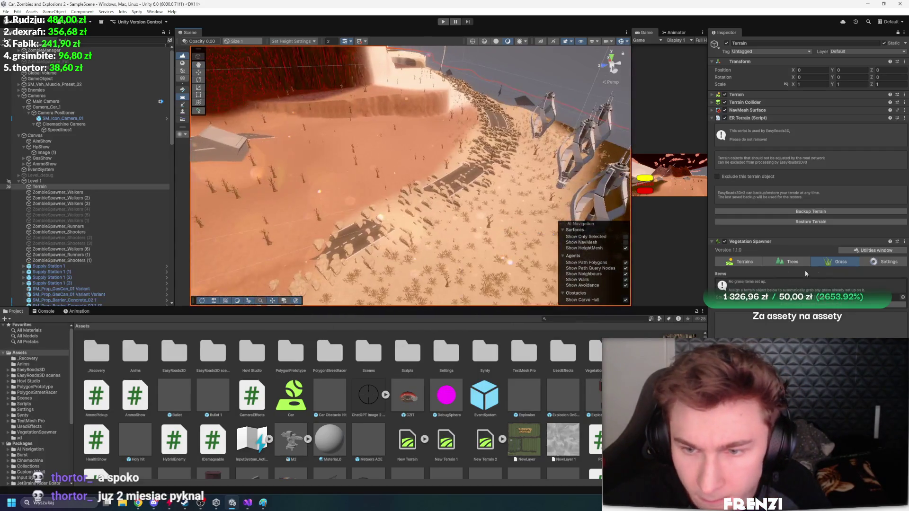
# Open the spawner's Trees tab and browse to Synty > PolygonNatureBiomes > PNB_Arid_Desert > Prefabs
pyautogui.click(788, 263)
pyautogui.click(892, 324)
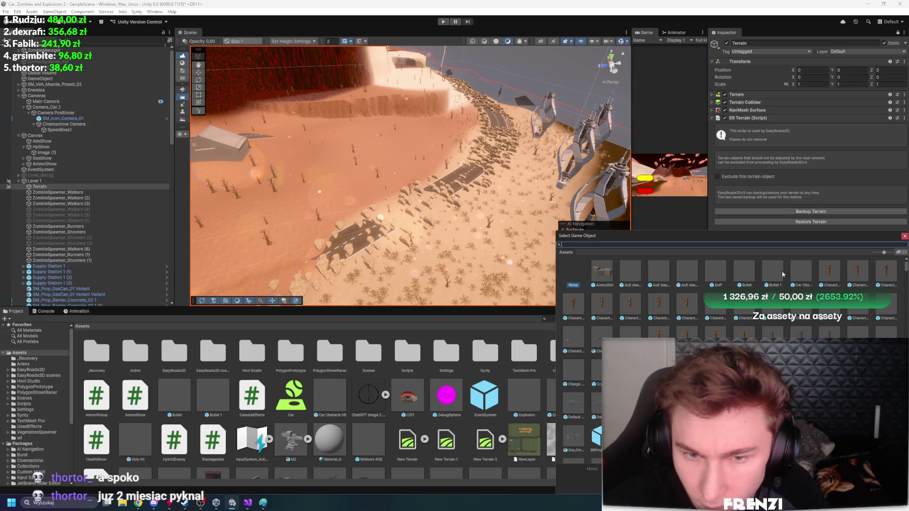
pyautogui.click(905, 237)
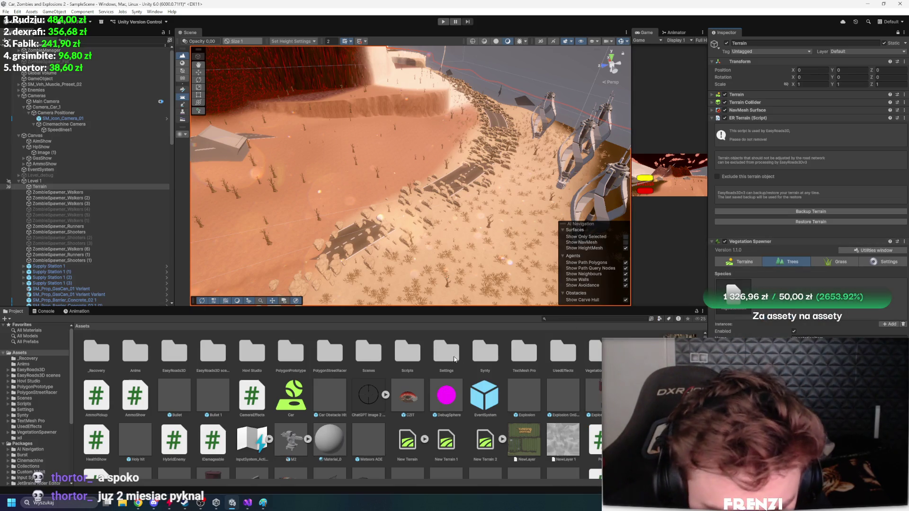
pyautogui.doubleClick(486, 353)
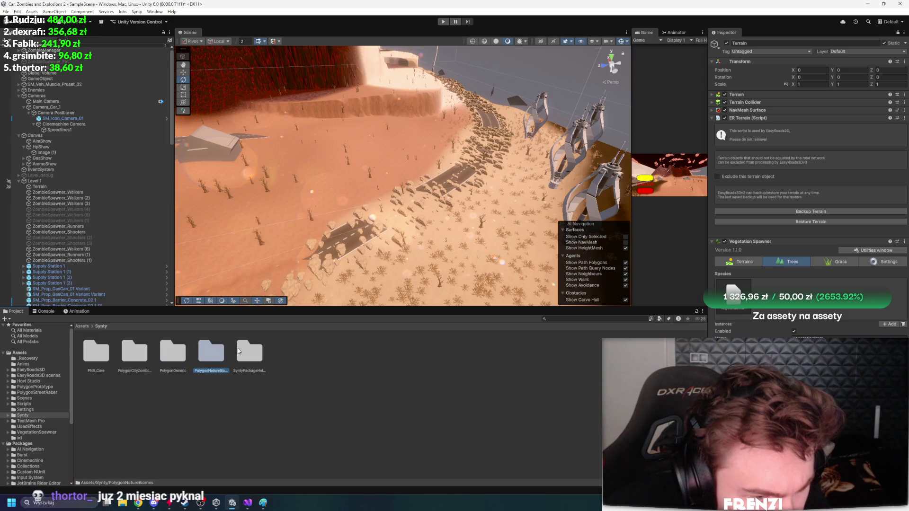
pyautogui.doubleClick(212, 353)
pyautogui.doubleClick(97, 352)
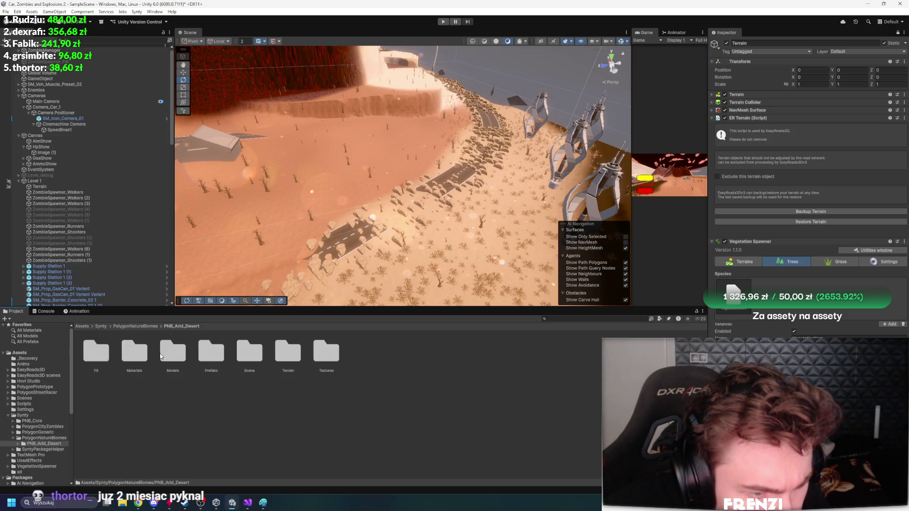
pyautogui.doubleClick(211, 353)
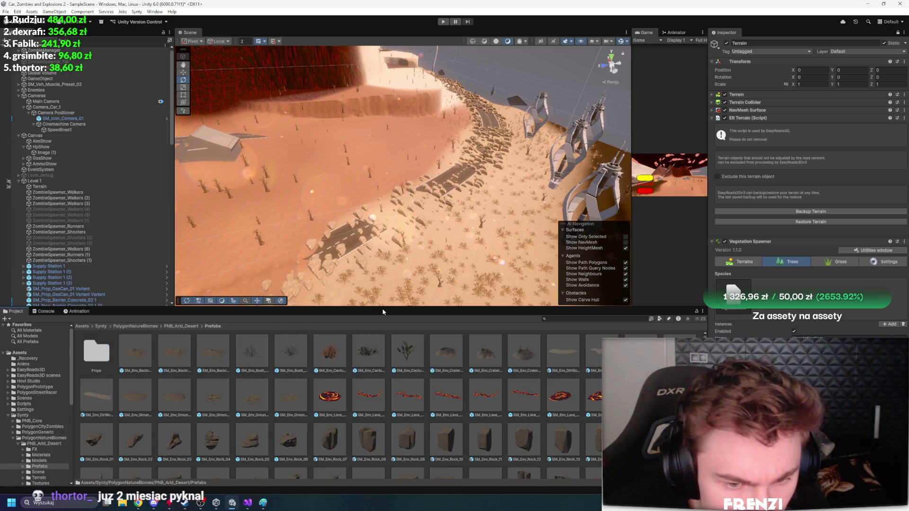
# Add SM_Env_Cactus_03 as a tree species, spawning 773 cacti across the desert
pyautogui.moveTo(392, 313); pyautogui.dragTo(392, 240)
pyautogui.scroll(-5, 579, 403)
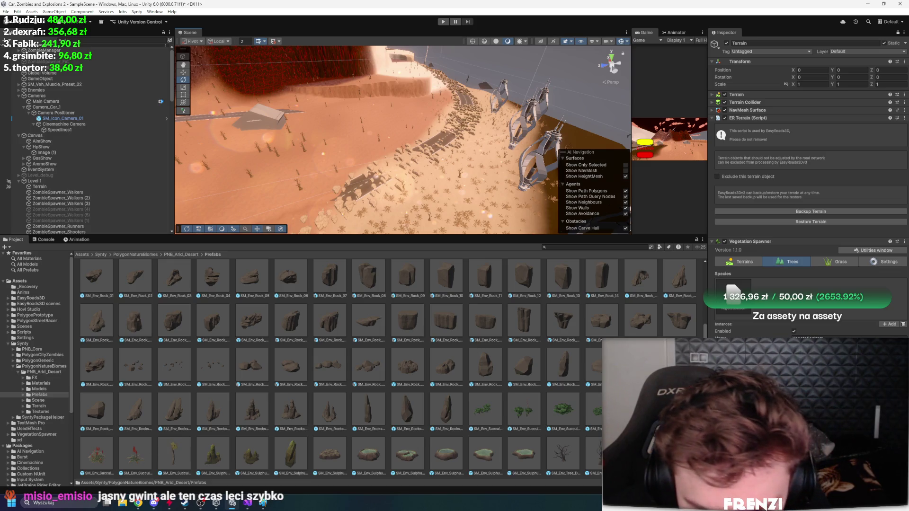
pyautogui.scroll(3, 549, 426)
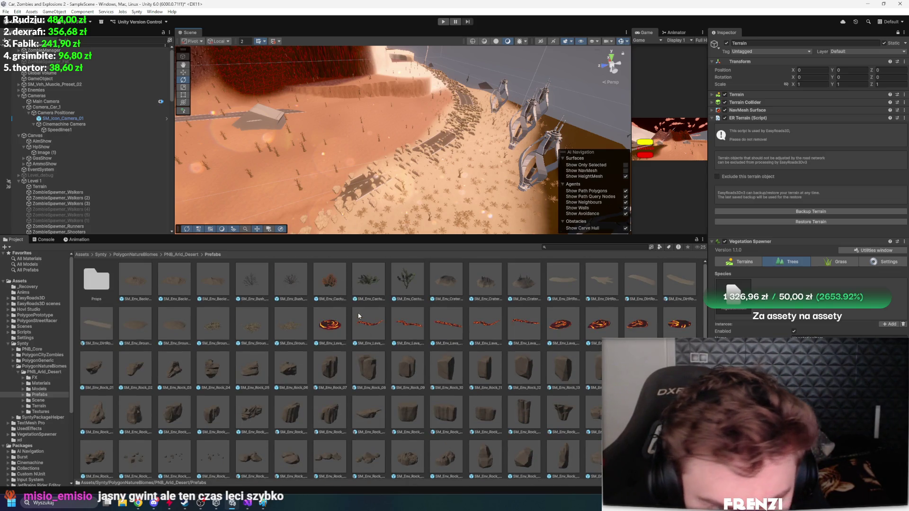
pyautogui.moveTo(407, 284); pyautogui.dragTo(759, 322)
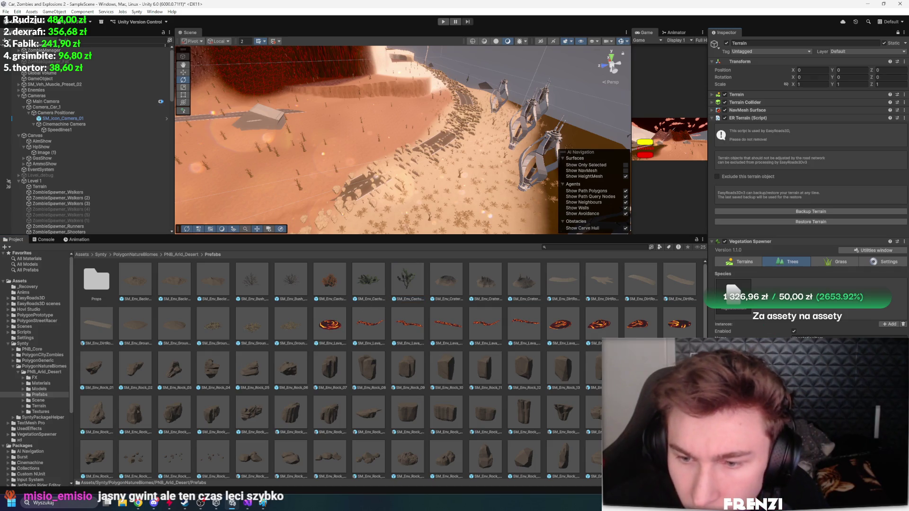
pyautogui.click(733, 291)
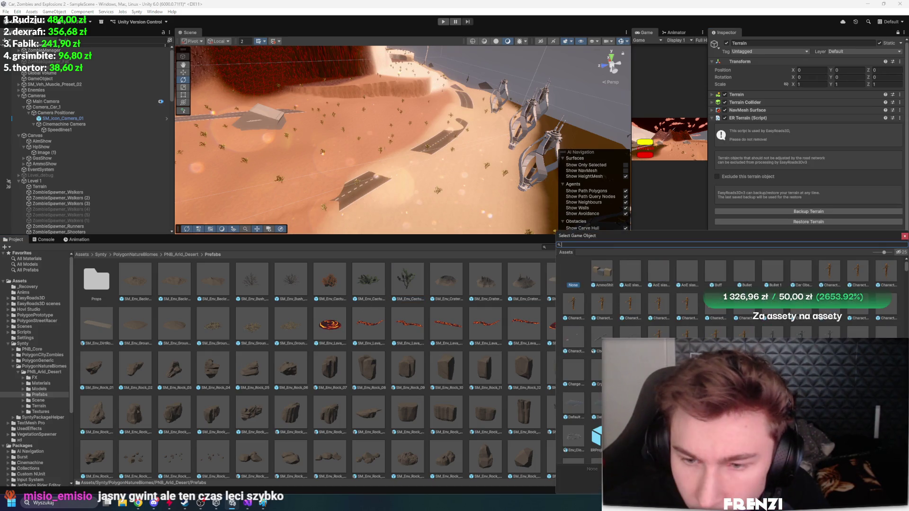
pyautogui.click(904, 236)
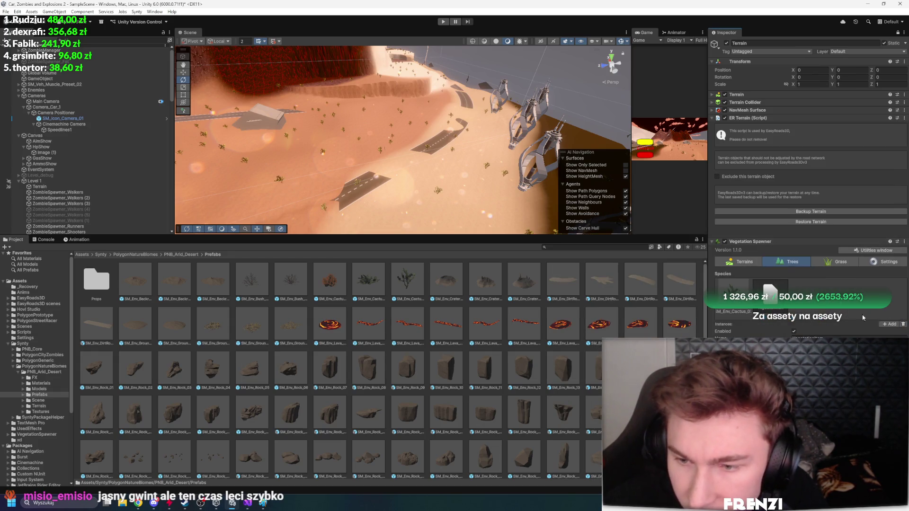
pyautogui.scroll(-3, 887, 306)
pyautogui.click(894, 312)
pyautogui.scroll(-3, 504, 350)
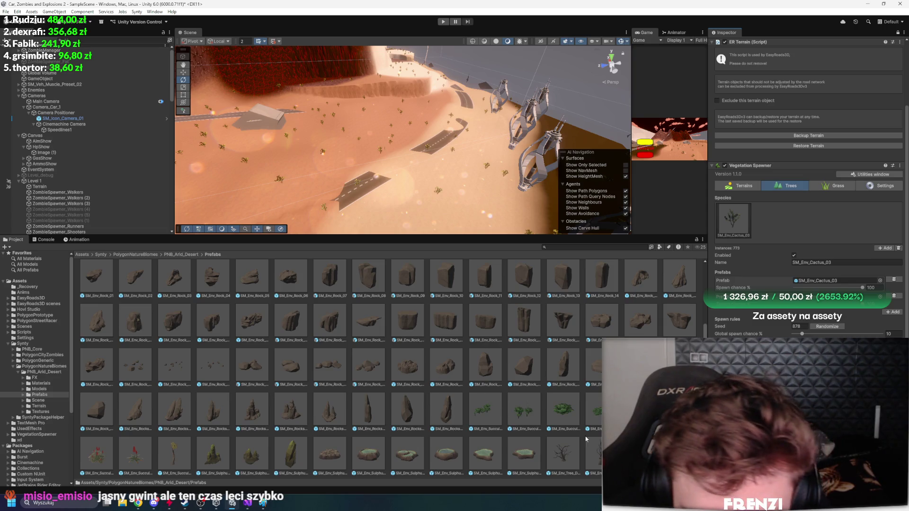
pyautogui.click(833, 280)
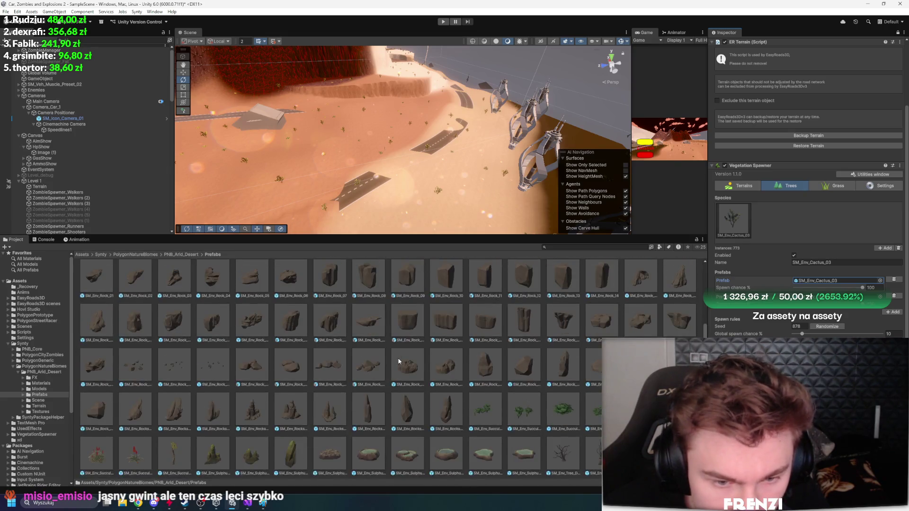
pyautogui.click(882, 249)
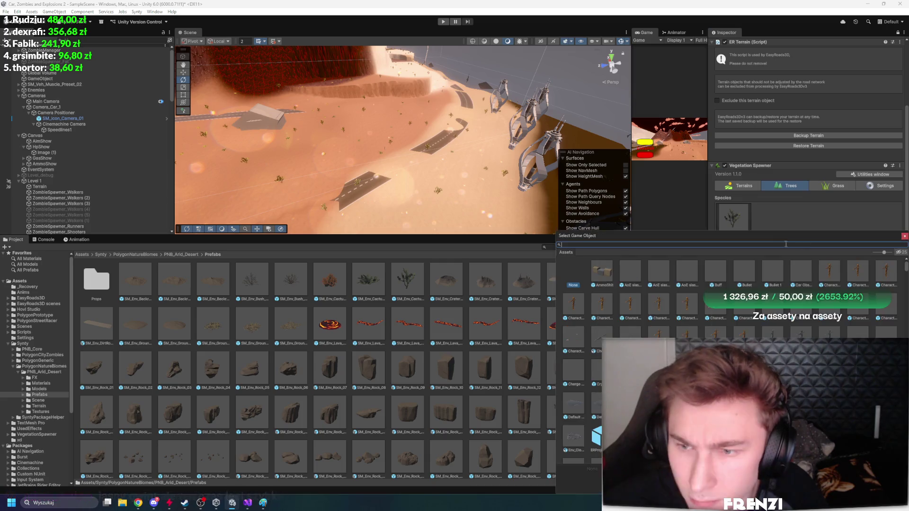
# Create the SM_Env_Rock_01 species and add extra prefab slots to its Prefabs list
pyautogui.click(904, 237)
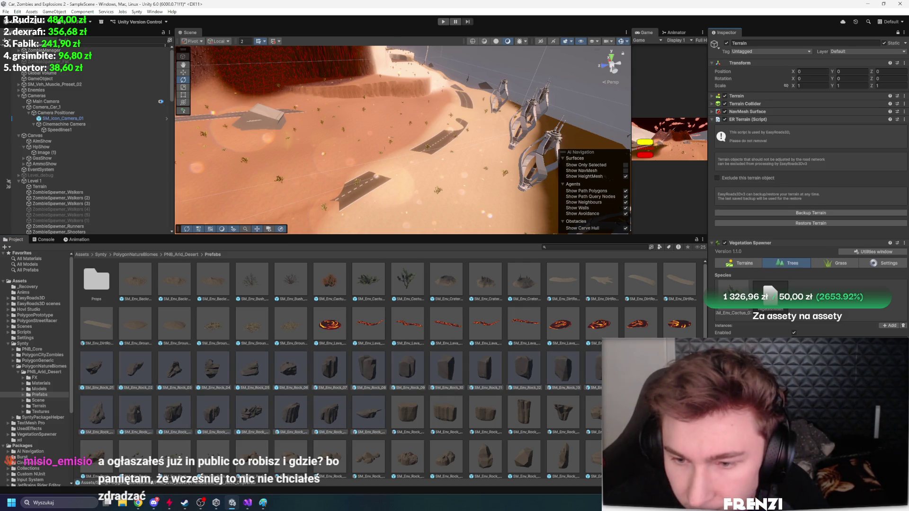
pyautogui.moveTo(767, 290); pyautogui.dragTo(767, 289)
pyautogui.scroll(-3, 768, 290)
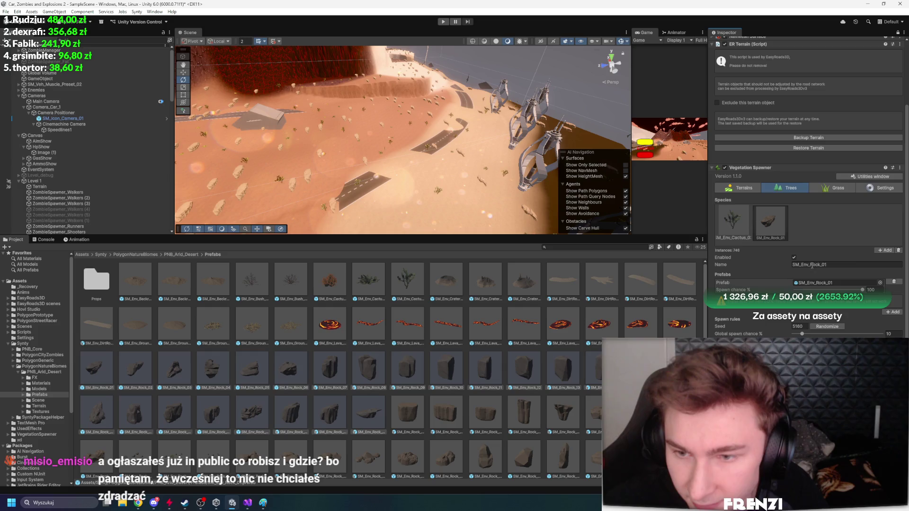
pyautogui.click(883, 310)
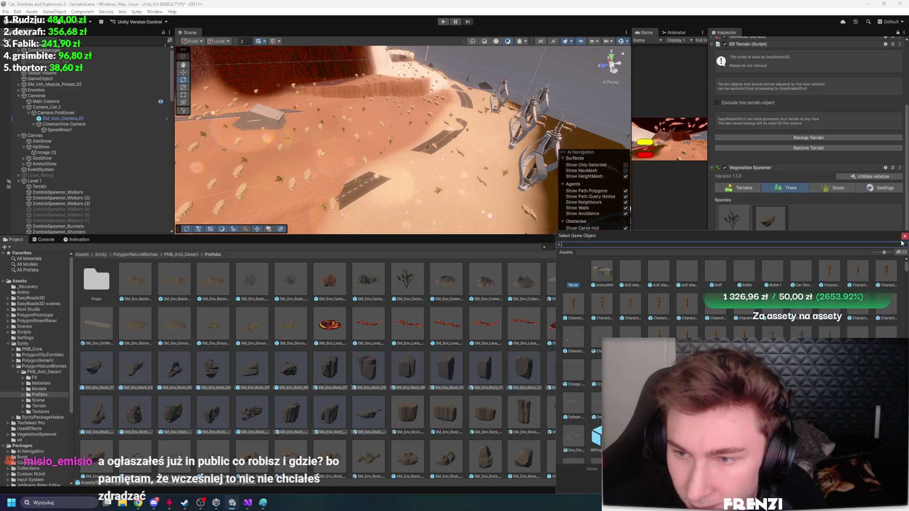
pyautogui.press('Escape')
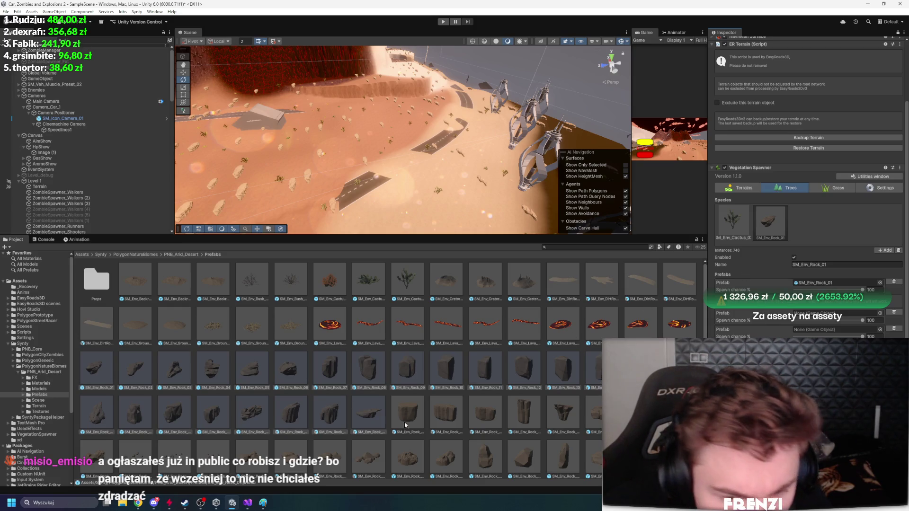
pyautogui.click(879, 330)
pyautogui.click(906, 238)
pyautogui.click(837, 310)
pyautogui.click(904, 238)
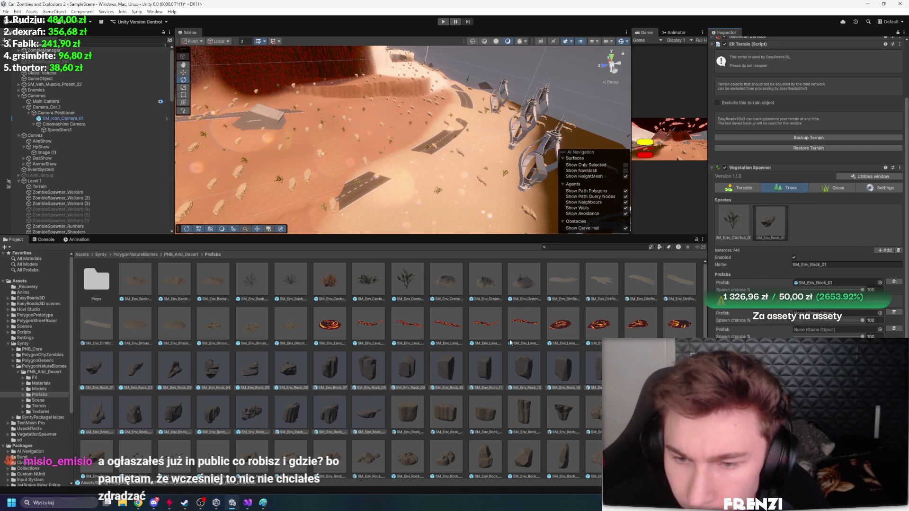
# Fill the rock species' prefab slots with SM_Env_Rock_02 through SM_Env_Rock_08
pyautogui.moveTo(96, 369); pyautogui.dragTo(835, 314)
pyautogui.moveTo(174, 369); pyautogui.dragTo(584, 355)
pyautogui.click(135, 369)
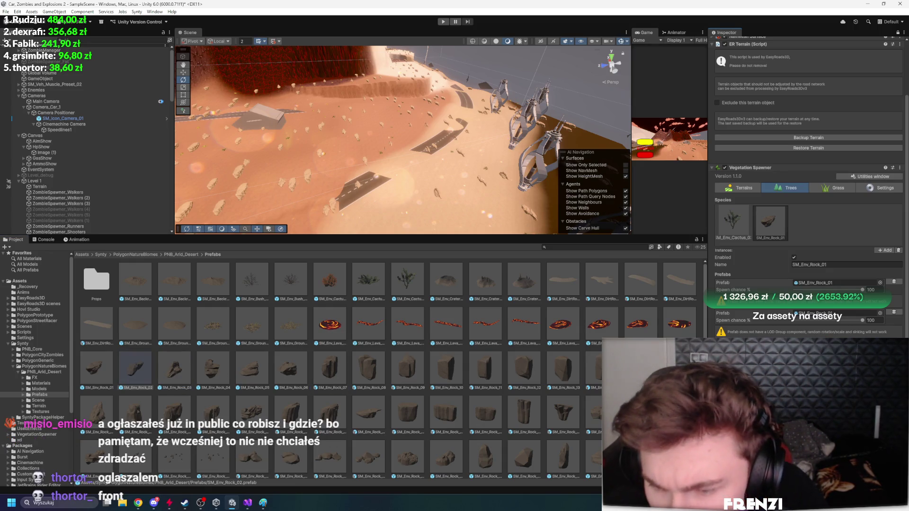
pyautogui.scroll(-3, 482, 327)
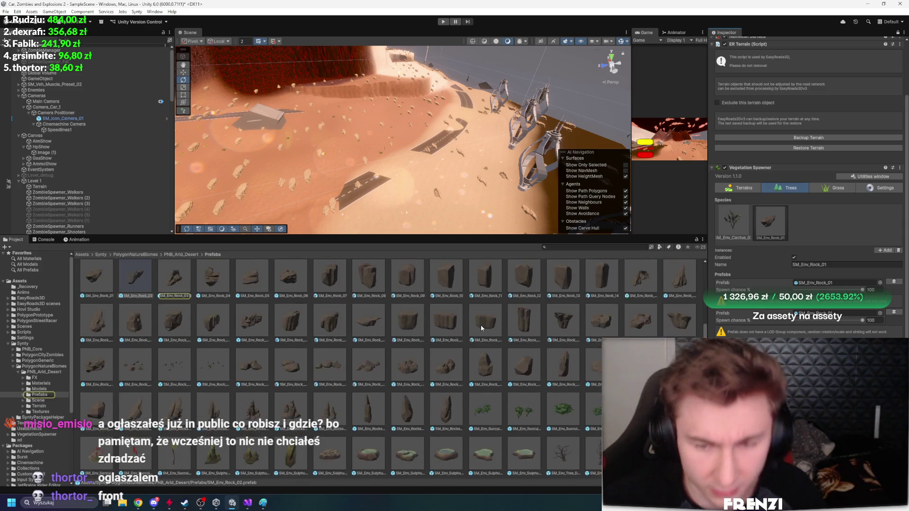
pyautogui.scroll(3, 482, 327)
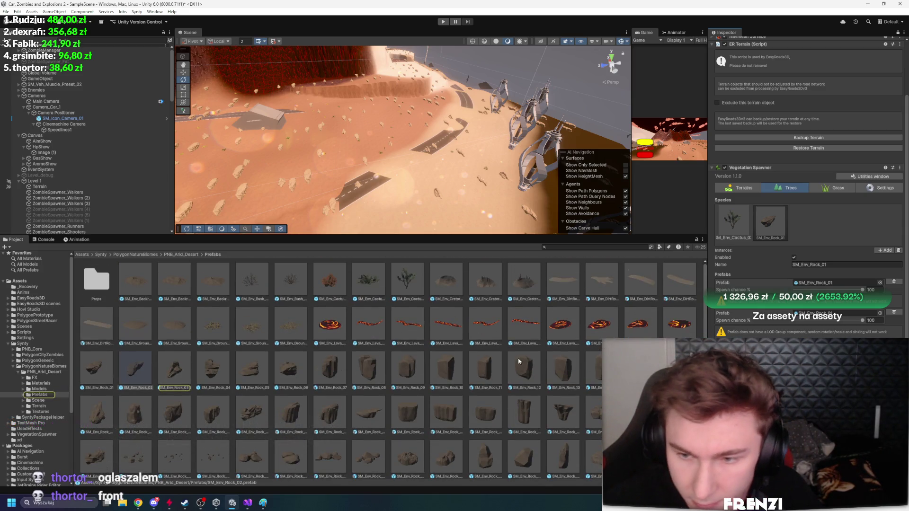
pyautogui.click(820, 284)
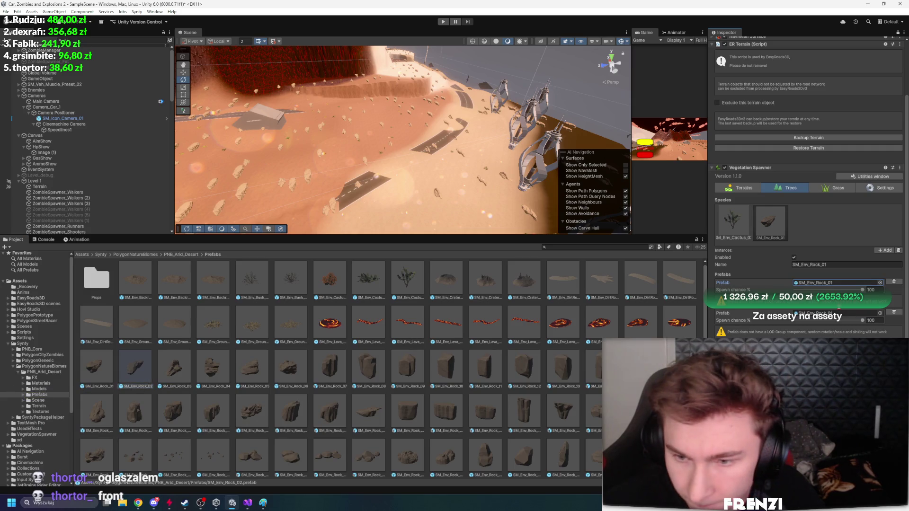
pyautogui.moveTo(179, 362); pyautogui.dragTo(811, 334)
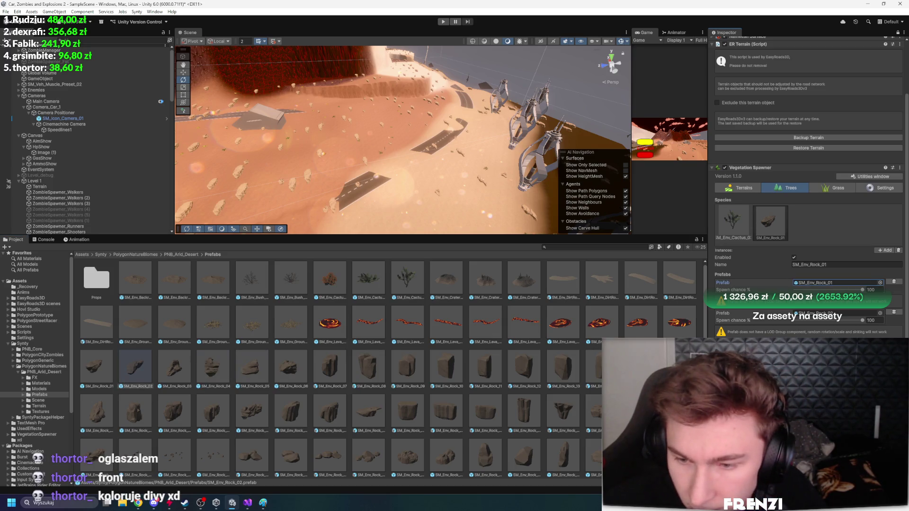
pyautogui.scroll(-5, 809, 190)
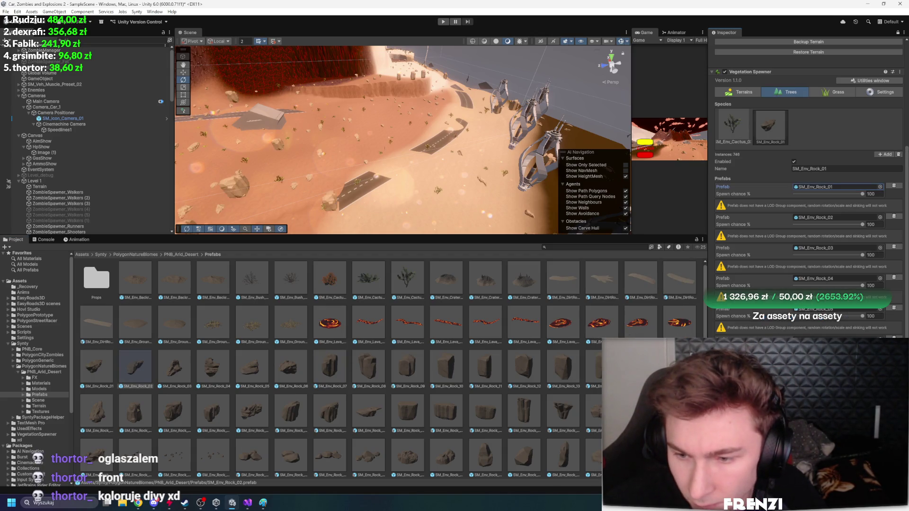
# Enlarge the Scene view and select the Terrain object
pyautogui.click(880, 187)
pyautogui.click(903, 239)
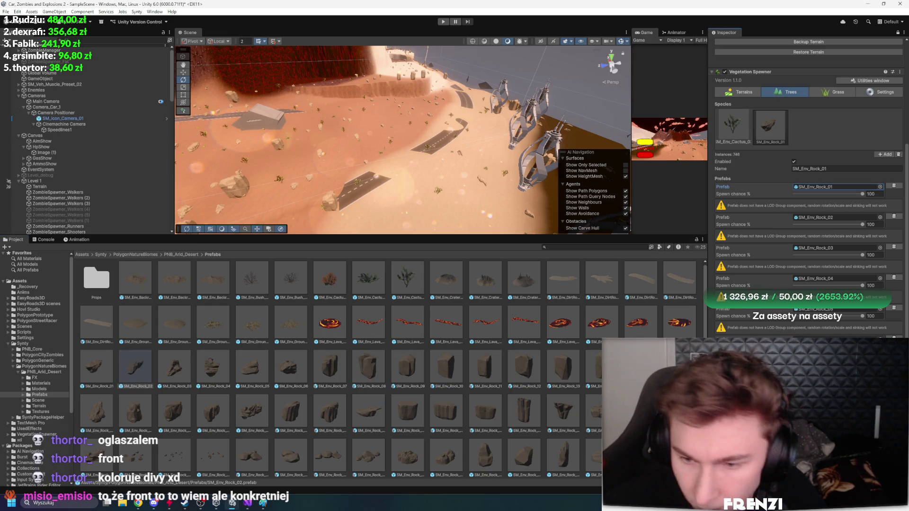
pyautogui.moveTo(458, 236)
pyautogui.mouseDown()
pyautogui.moveTo(331, 280)
pyautogui.moveTo(237, 334)
pyautogui.mouseUp()
pyautogui.click(42, 186)
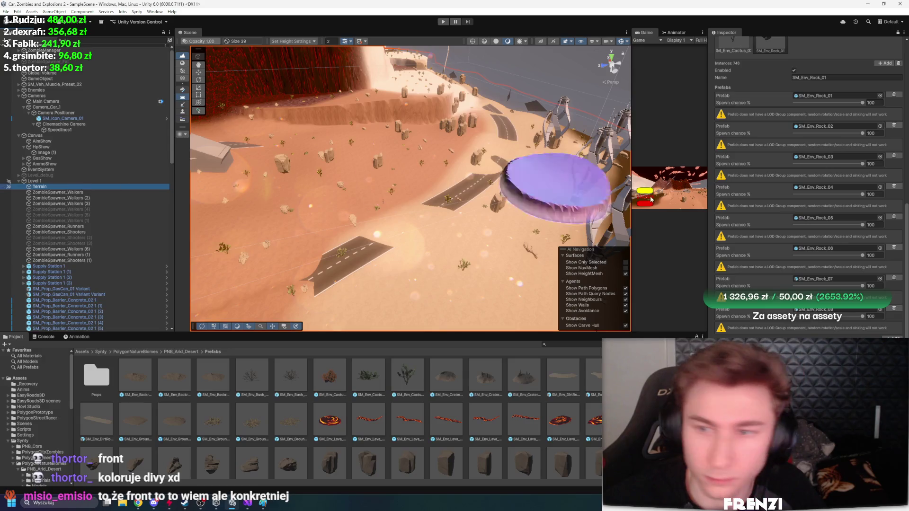
pyautogui.scroll(10, 819, 180)
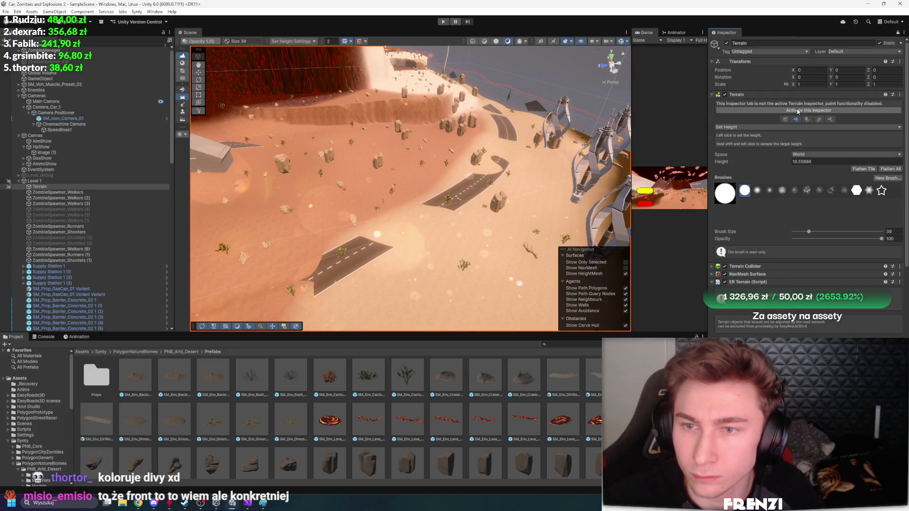
# Switch to Paint Texture and paint SaltCracks across the red mountainside
pyautogui.click(798, 111)
pyautogui.click(764, 112)
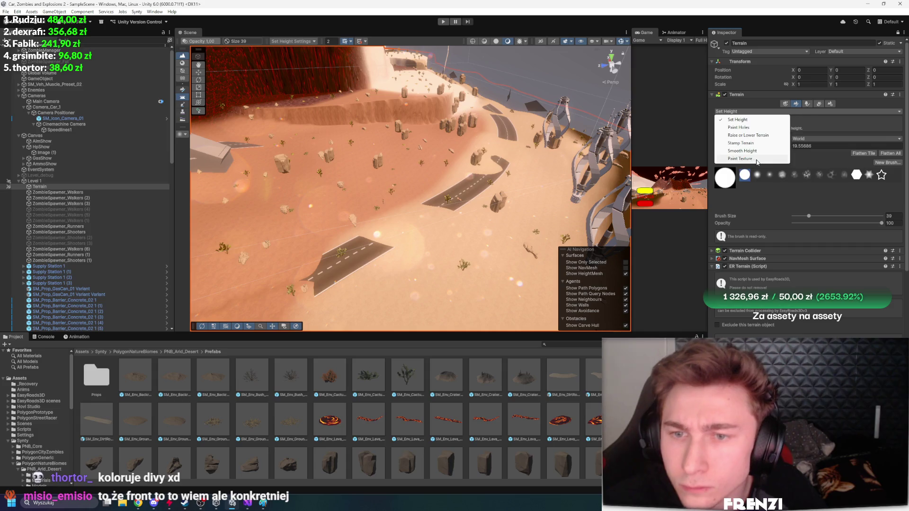
pyautogui.click(756, 159)
pyautogui.click(730, 185)
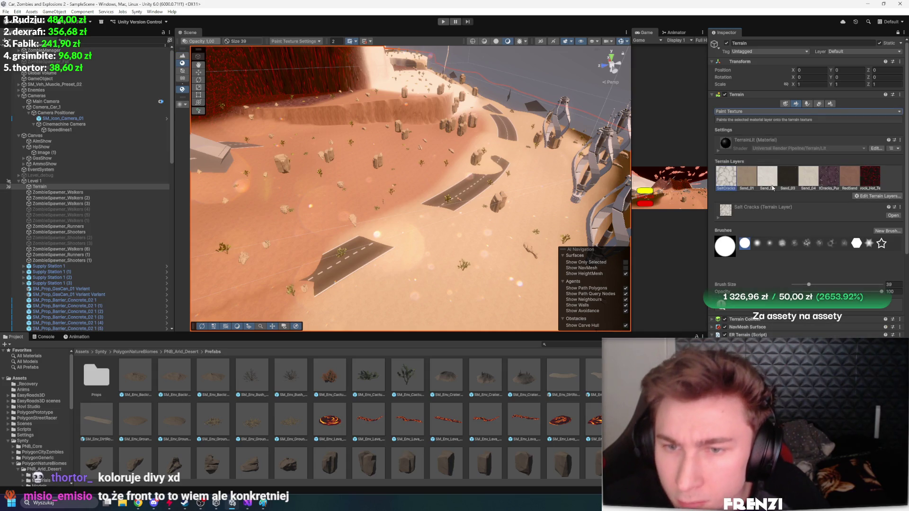
pyautogui.moveTo(410, 216); pyautogui.dragTo(327, 115)
pyautogui.scroll(5, 327, 115)
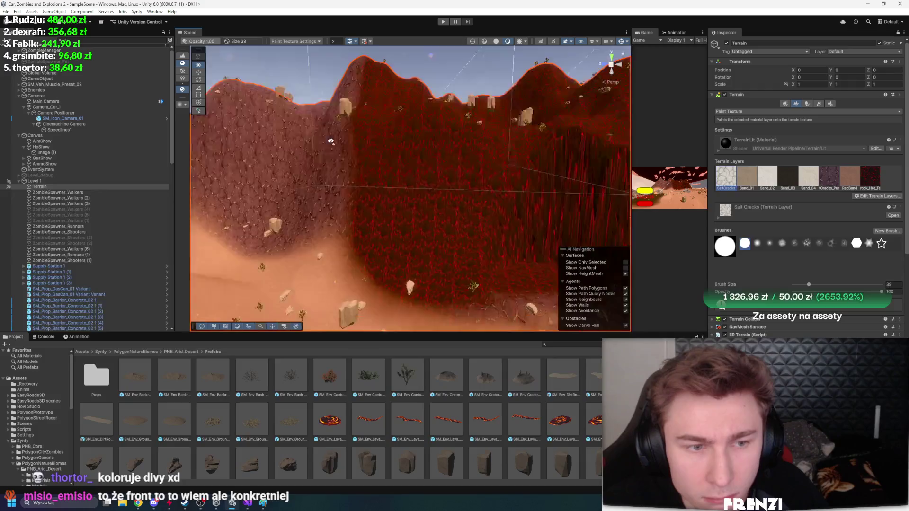
pyautogui.moveTo(331, 284); pyautogui.dragTo(517, 173)
# Paint dark Sand_03 over the right side and Cracks_Purple onto the terrain
pyautogui.click(787, 177)
pyautogui.moveTo(592, 118)
pyautogui.mouseDown()
pyautogui.moveTo(497, 213)
pyautogui.moveTo(533, 191)
pyautogui.mouseUp()
pyautogui.scroll(3, 534, 190)
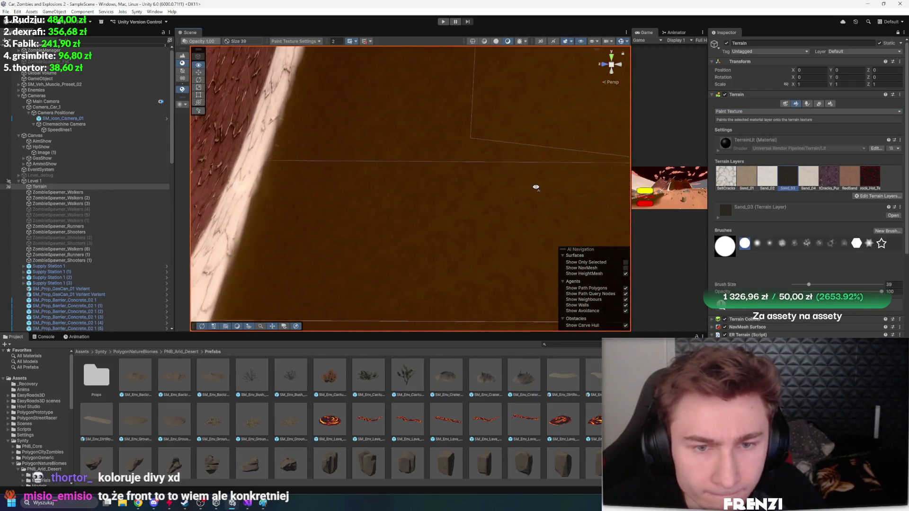
pyautogui.click(829, 177)
pyautogui.moveTo(544, 142)
pyautogui.mouseDown()
pyautogui.moveTo(432, 176)
pyautogui.moveTo(478, 137)
pyautogui.mouseUp()
pyautogui.scroll(-5, 432, 177)
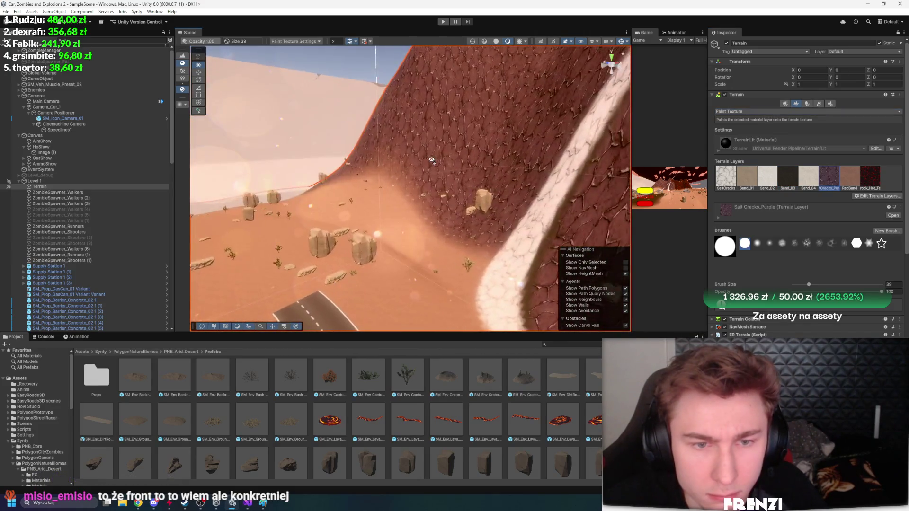
pyautogui.scroll(5, 478, 138)
# Paint a large Lavarock area, then cover it with SaltCracks and Sand_03 strokes
pyautogui.click(842, 177)
pyautogui.click(870, 176)
pyautogui.moveTo(450, 142)
pyautogui.mouseDown()
pyautogui.moveTo(473, 198)
pyautogui.moveTo(555, 134)
pyautogui.moveTo(521, 156)
pyautogui.mouseUp()
pyautogui.click(725, 177)
pyautogui.moveTo(426, 142); pyautogui.dragTo(450, 198)
pyautogui.click(788, 177)
pyautogui.moveTo(450, 142)
pyautogui.mouseDown()
pyautogui.moveTo(592, 180)
pyautogui.moveTo(568, 199)
pyautogui.mouseUp()
# Expand the Sand_03 layer's settings and ping its Diffuse texture in the project
pyautogui.click(788, 182)
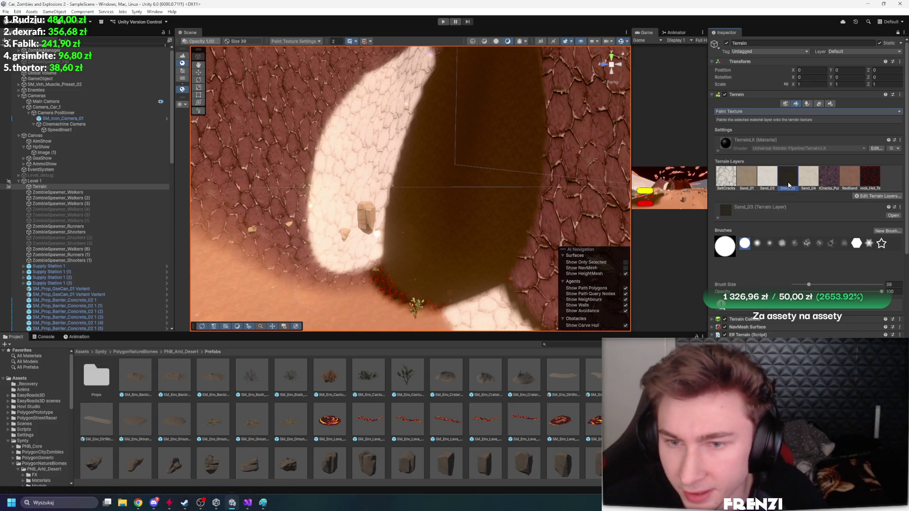
pyautogui.click(718, 217)
pyautogui.click(891, 233)
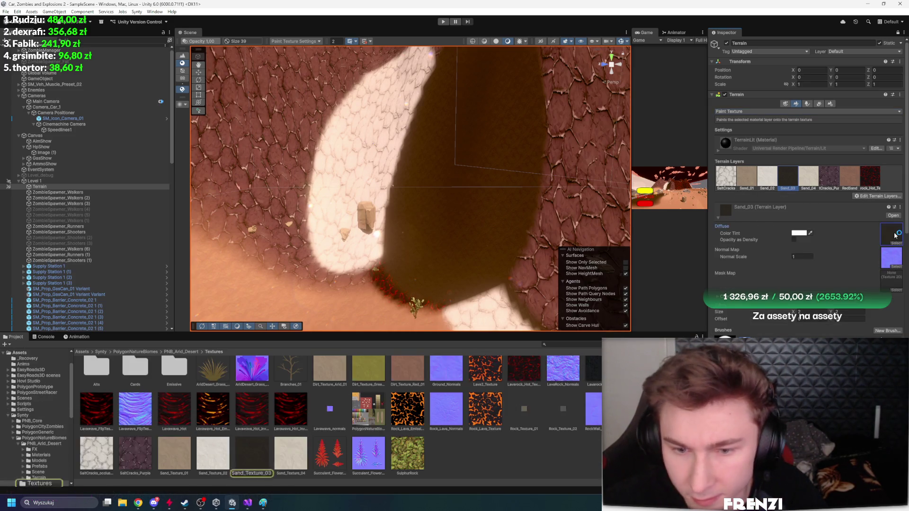
# Browse the PNB_Arid_Desert folders, then search assets for 'sand' and select the Sand_03 layer
pyautogui.click(192, 353)
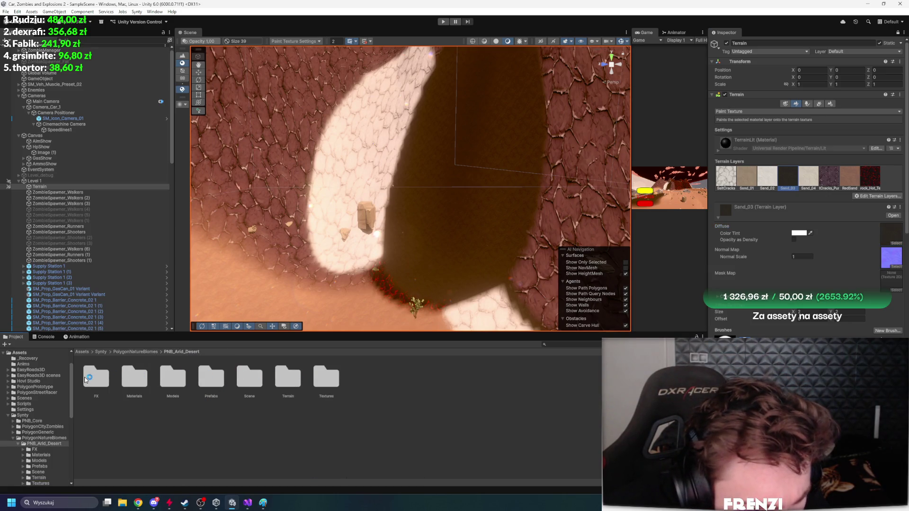
pyautogui.doubleClick(250, 376)
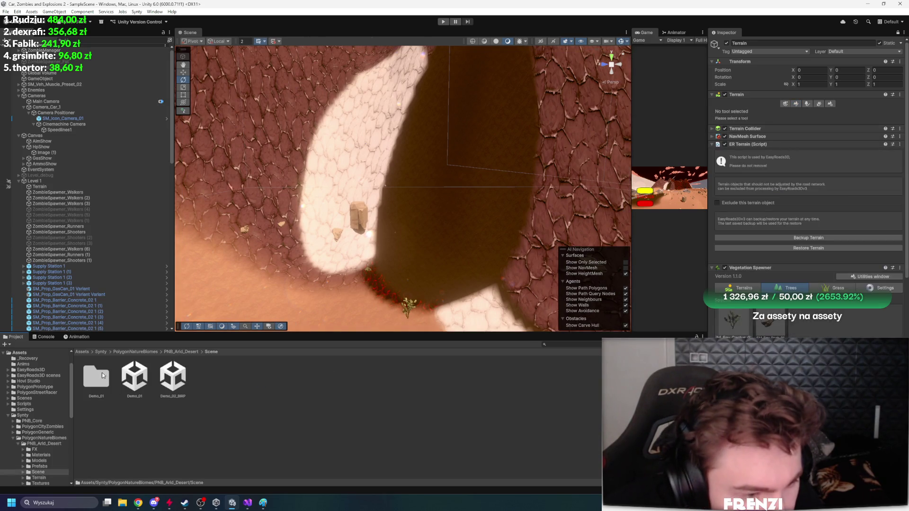
pyautogui.click(190, 352)
pyautogui.hotkey('ctrl', 'f')
pyautogui.write('sand')
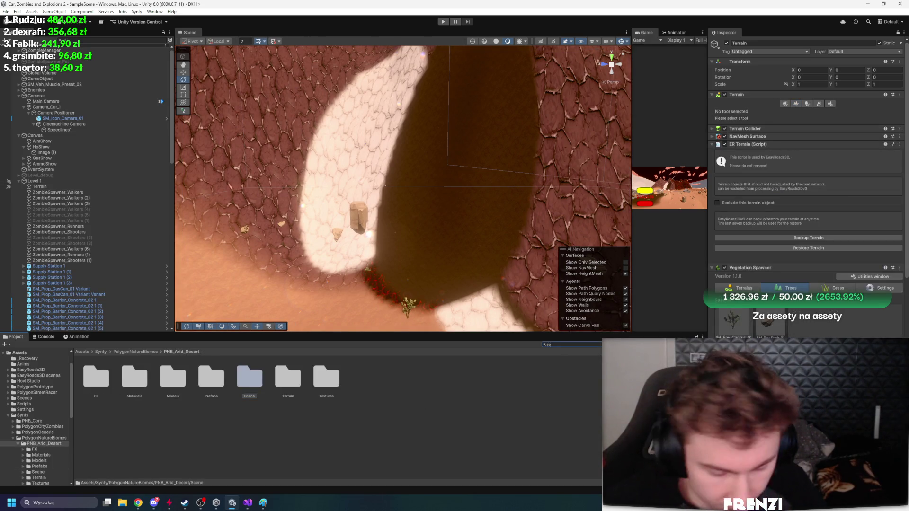
pyautogui.click(327, 381)
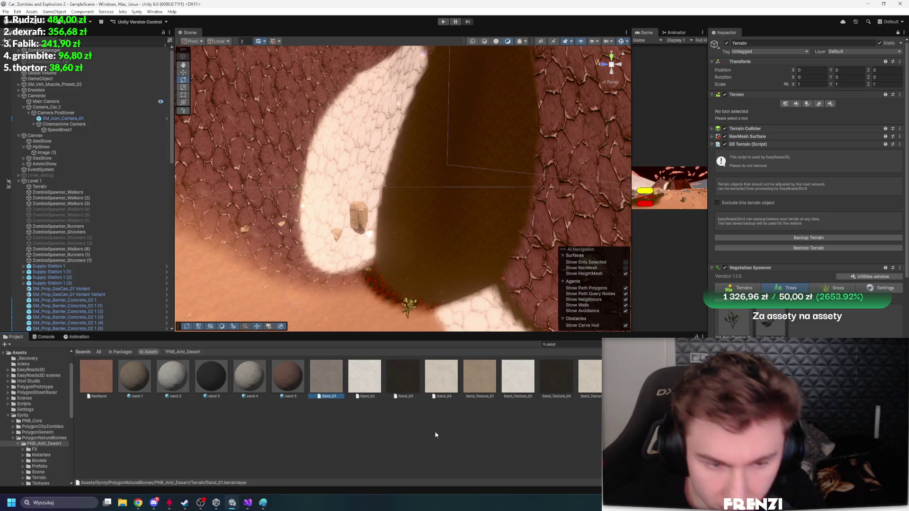
pyautogui.click(420, 381)
# Duplicate the Sand_03 terrain layer and rename the copy ROCKSPAM
pyautogui.hotkey('ctrl', 'd')
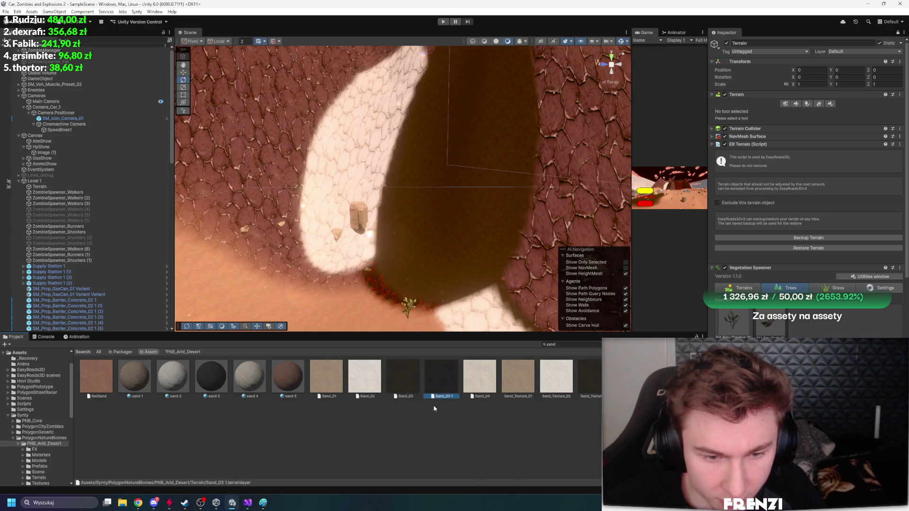
pyautogui.press('F2')
pyautogui.write('ROCK')
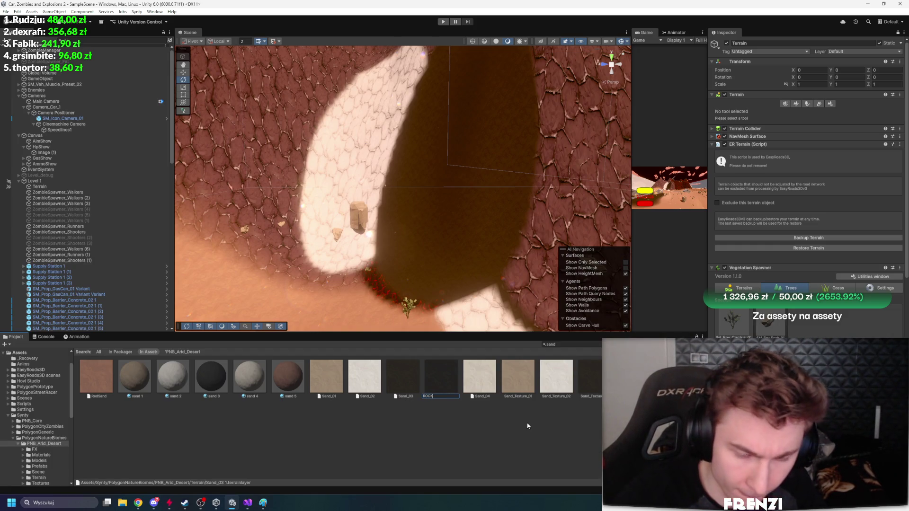
pyautogui.press('Return')
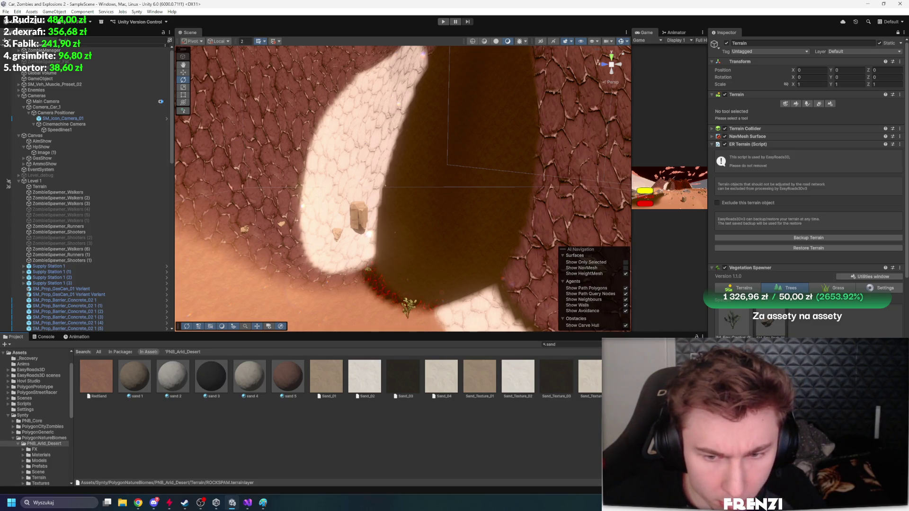
pyautogui.click(598, 344)
pyautogui.moveTo(450, 246)
pyautogui.mouseDown()
pyautogui.moveTo(441, 244)
pyautogui.moveTo(462, 277)
pyautogui.mouseUp()
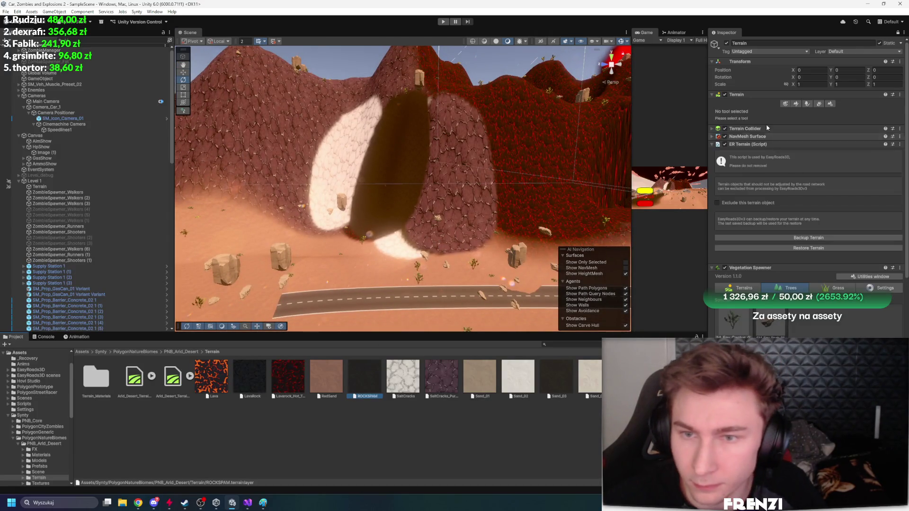
pyautogui.click(796, 103)
# Add ROCKSPAM as an existing terrain layer and select it for painting
pyautogui.click(802, 112)
pyautogui.press('Escape')
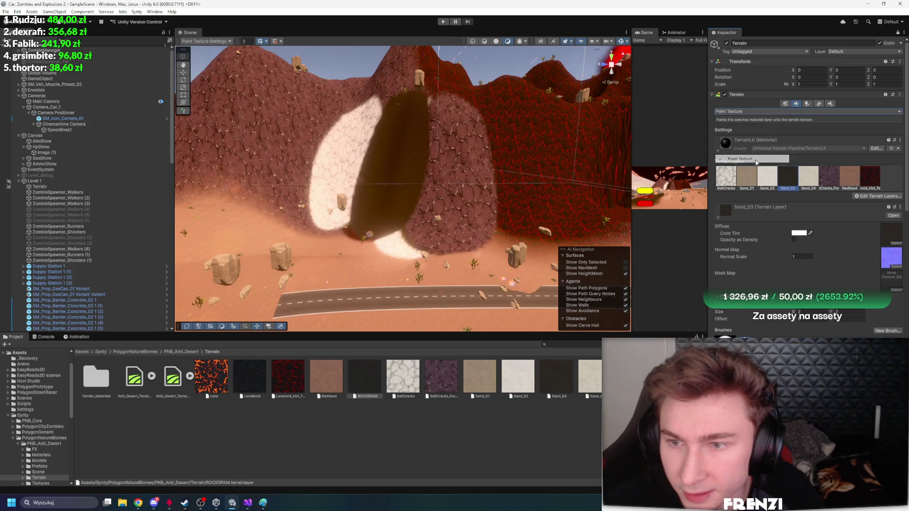
pyautogui.click(878, 196)
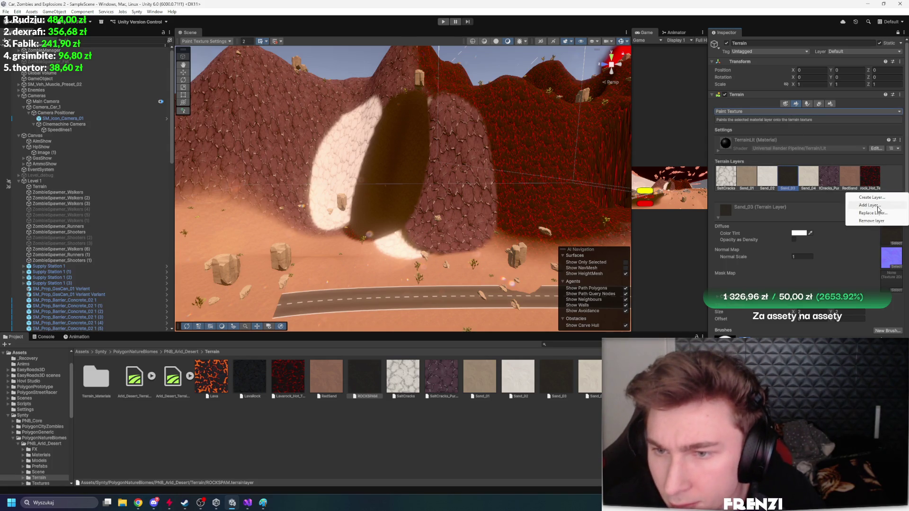
pyautogui.click(869, 205)
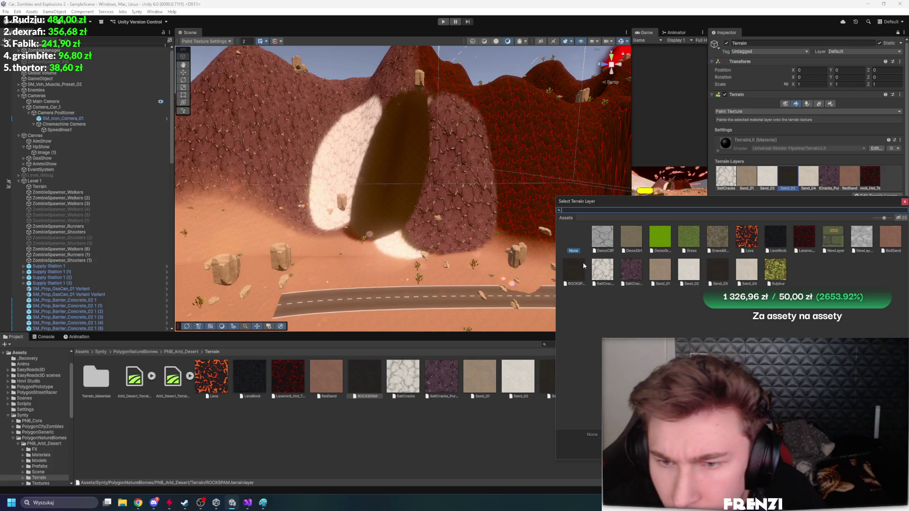
pyautogui.doubleClick(574, 277)
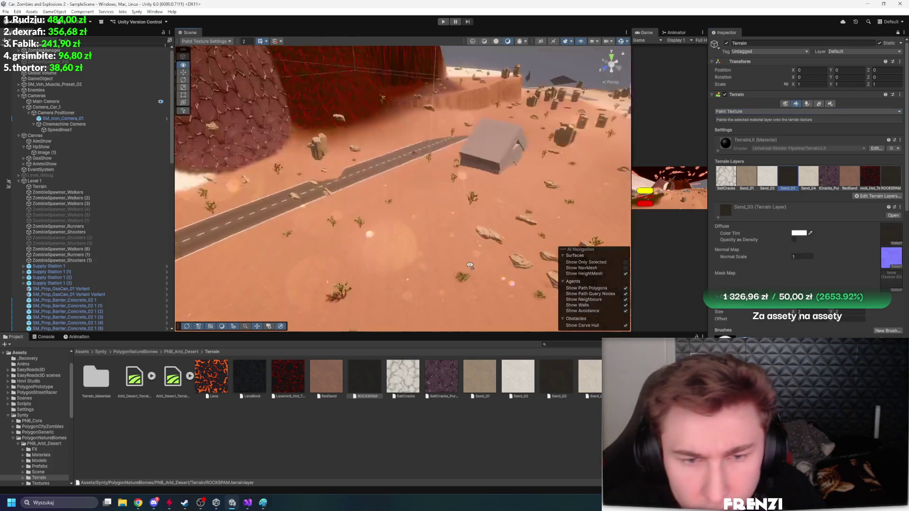
pyautogui.moveTo(516, 180)
pyautogui.mouseDown()
pyautogui.moveTo(547, 219)
pyautogui.moveTo(546, 273)
pyautogui.mouseUp()
pyautogui.click(891, 178)
# Shrink the brush from 39 to 12 and paint a dark ROCKSPAM stroke along the canyon
pyautogui.moveTo(391, 173)
pyautogui.mouseDown()
pyautogui.moveTo(537, 183)
pyautogui.moveTo(355, 199)
pyautogui.moveTo(536, 198)
pyautogui.mouseUp()
pyautogui.moveTo(476, 208)
pyautogui.mouseDown()
pyautogui.moveTo(425, 214)
pyautogui.moveTo(521, 208)
pyautogui.mouseUp()
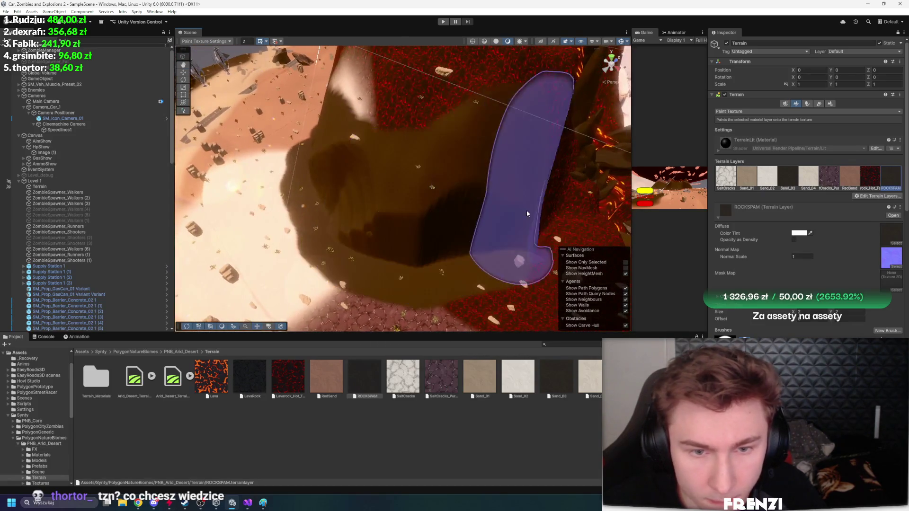
pyautogui.scroll(3, 473, 213)
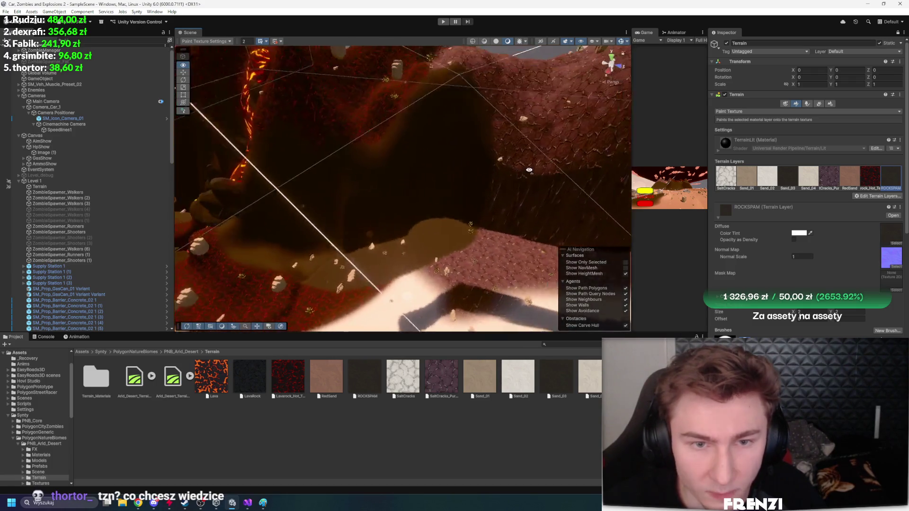
pyautogui.moveTo(539, 196); pyautogui.dragTo(426, 147)
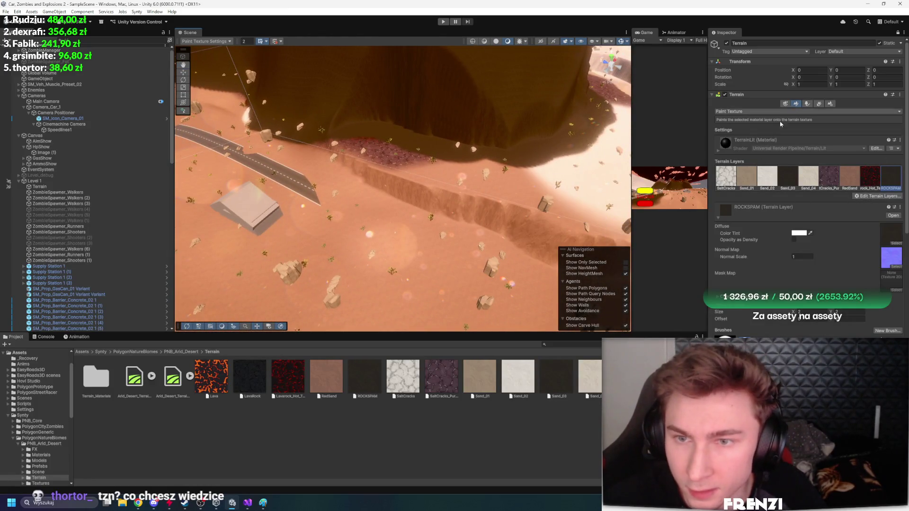
pyautogui.scroll(-5, 763, 284)
pyautogui.moveTo(808, 288); pyautogui.dragTo(803, 289)
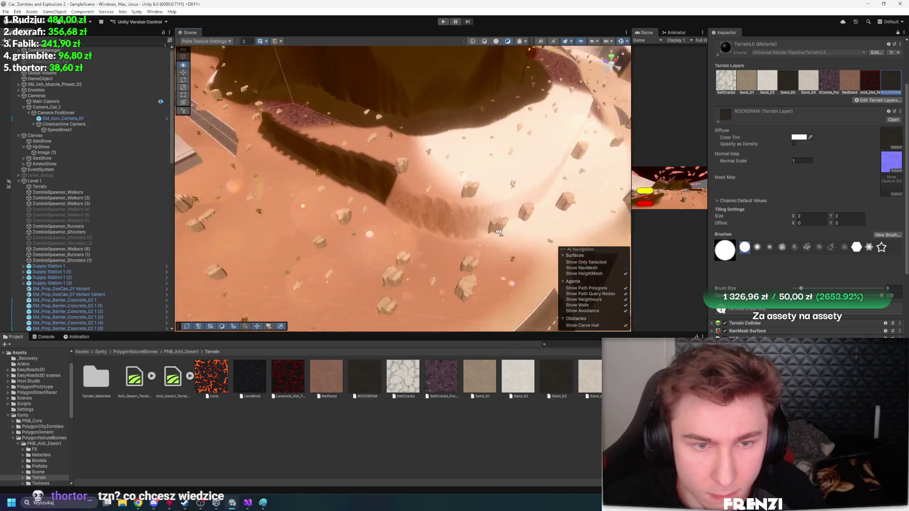
pyautogui.moveTo(351, 189)
pyautogui.mouseDown()
pyautogui.moveTo(454, 210)
pyautogui.moveTo(457, 222)
pyautogui.moveTo(371, 213)
pyautogui.mouseUp()
pyautogui.moveTo(582, 209); pyautogui.dragTo(406, 243)
pyautogui.moveTo(582, 213)
pyautogui.mouseDown()
pyautogui.moveTo(473, 237)
pyautogui.moveTo(378, 278)
pyautogui.moveTo(355, 260)
pyautogui.moveTo(615, 208)
pyautogui.mouseUp()
pyautogui.moveTo(520, 213)
pyautogui.mouseDown()
pyautogui.moveTo(407, 189)
pyautogui.moveTo(482, 284)
pyautogui.moveTo(506, 251)
pyautogui.moveTo(442, 258)
pyautogui.moveTo(501, 238)
pyautogui.moveTo(511, 265)
pyautogui.mouseUp()
pyautogui.scroll(3, 744, 101)
pyautogui.scroll(-10, 791, 214)
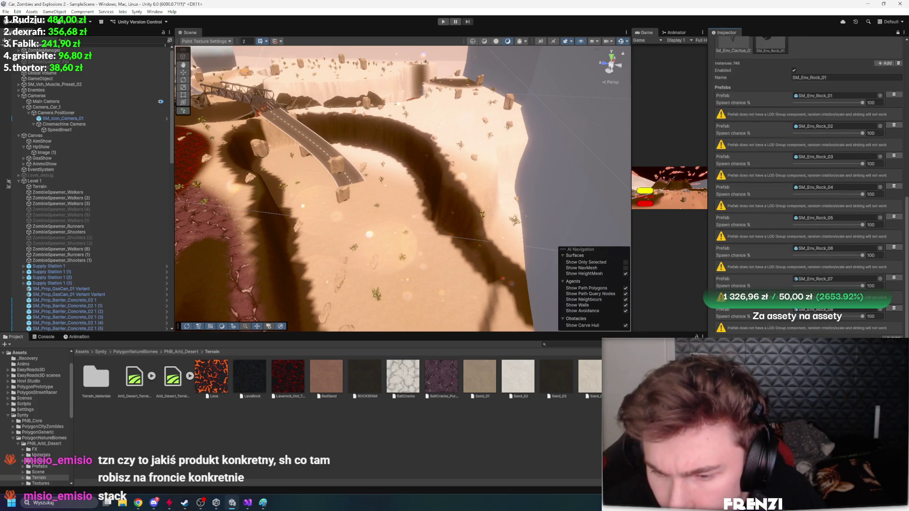
pyautogui.scroll(-2, 817, 310)
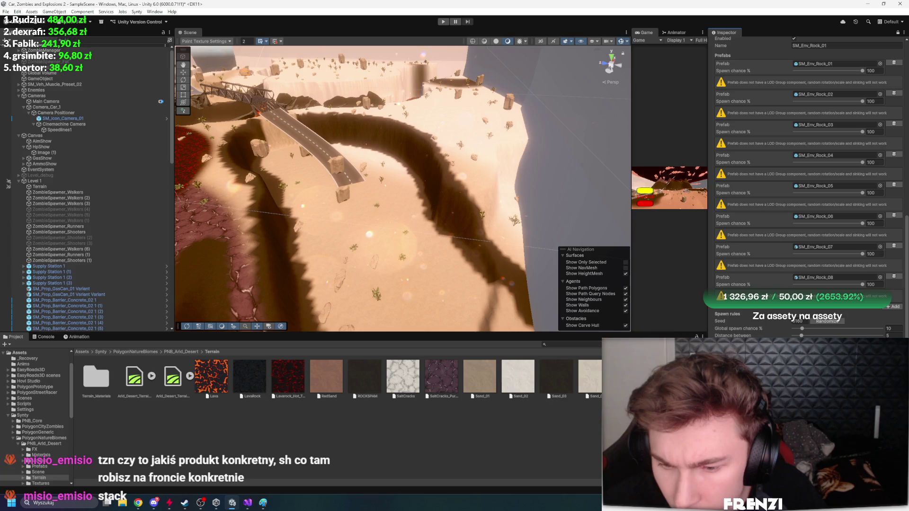
pyautogui.moveTo(369, 235); pyautogui.dragTo(369, 236)
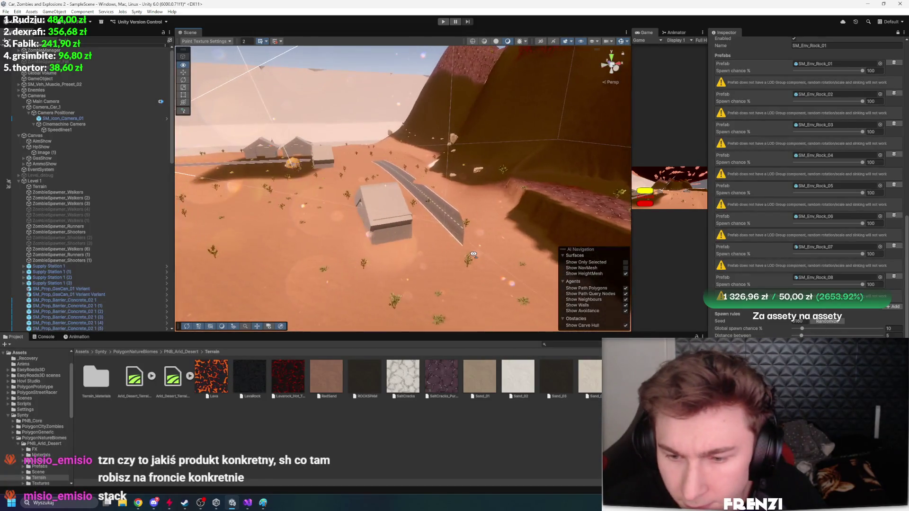
pyautogui.scroll(10, 804, 329)
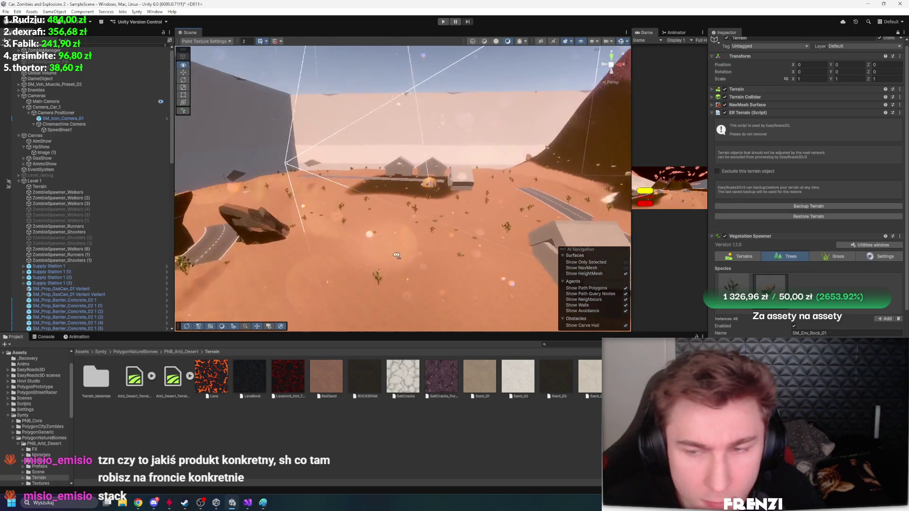
pyautogui.scroll(-10, 805, 190)
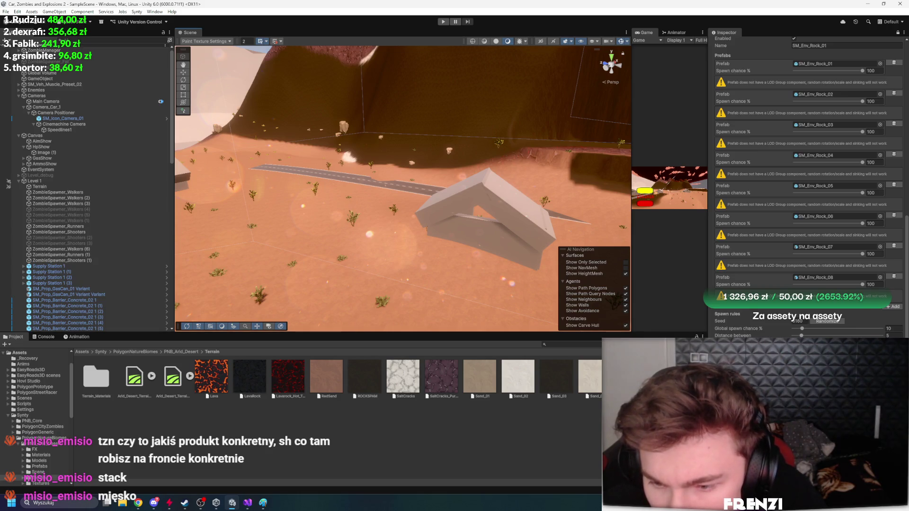
pyautogui.scroll(15, 756, 320)
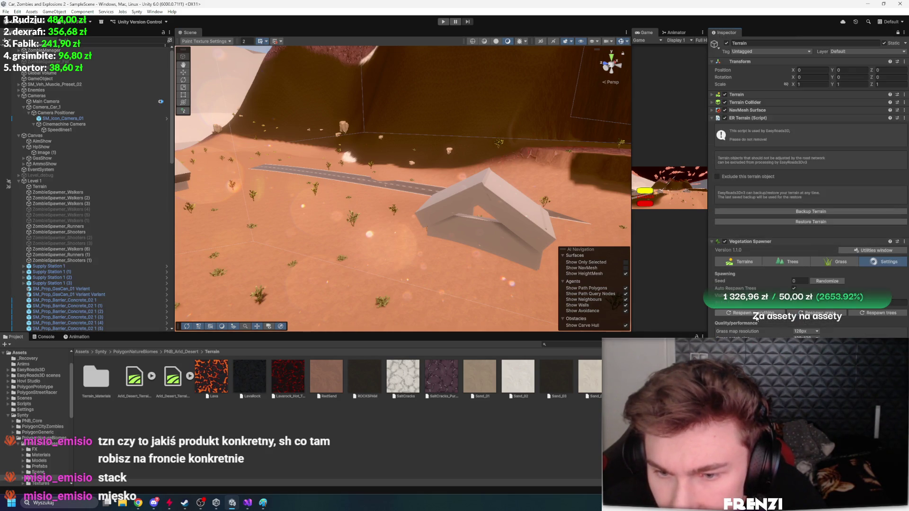
pyautogui.moveTo(534, 306)
pyautogui.mouseDown()
pyautogui.moveTo(464, 253)
pyautogui.moveTo(515, 261)
pyautogui.moveTo(478, 260)
pyautogui.mouseUp()
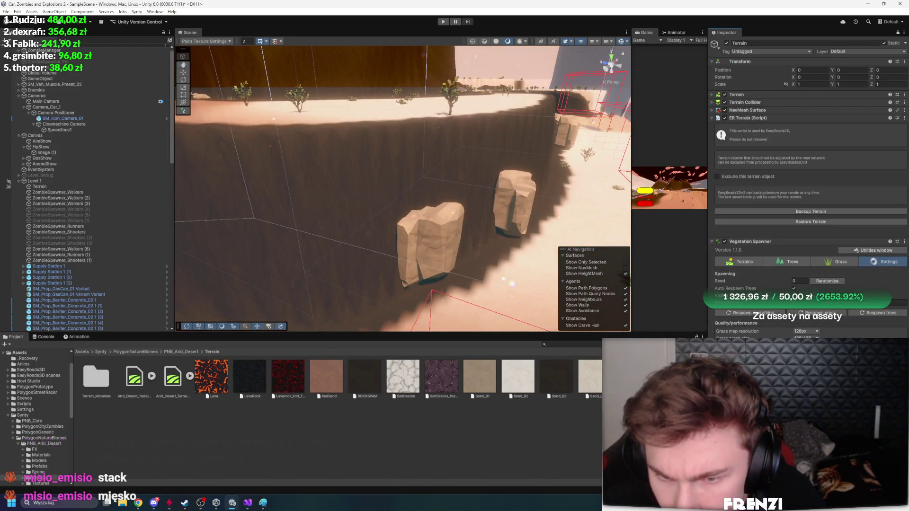
pyautogui.click(792, 261)
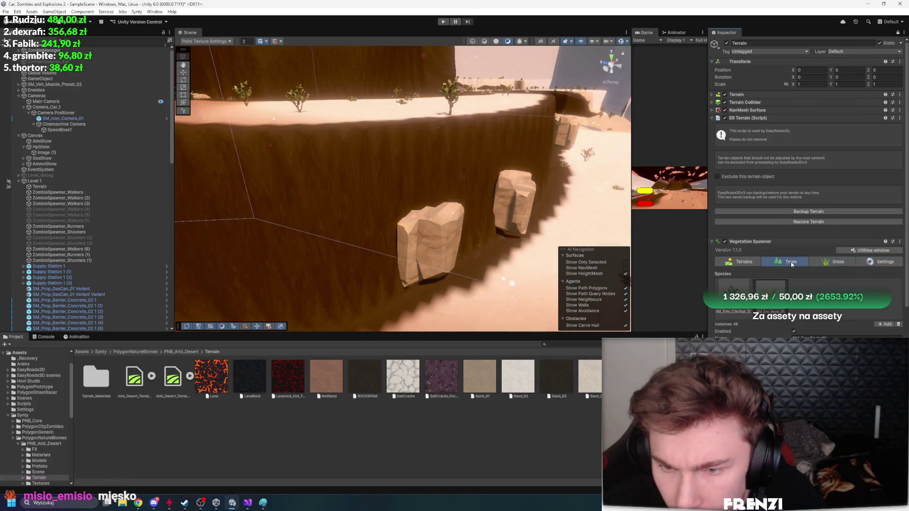
pyautogui.scroll(-5, 784, 270)
pyautogui.scroll(-8, 840, 273)
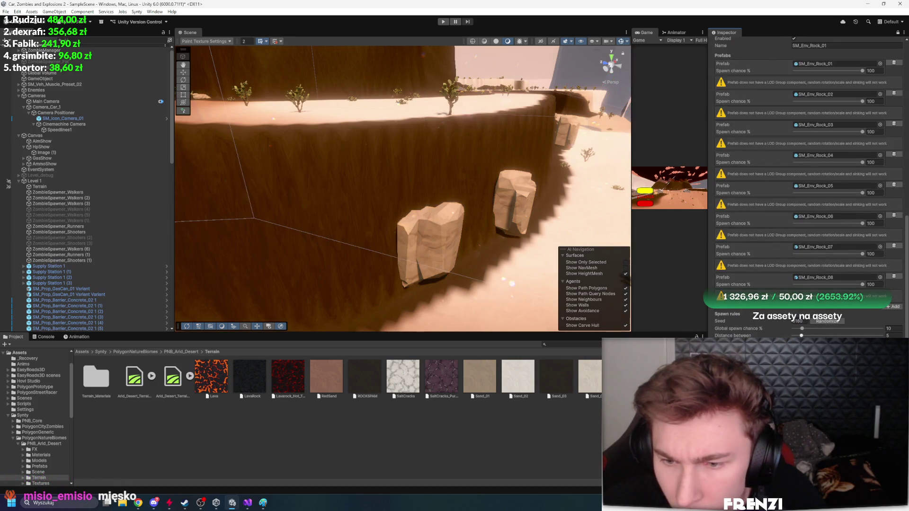
# Set the rocks' Distance between from 5 to 2.2 and view the dense rock wall around the plateau
pyautogui.moveTo(804, 335)
pyautogui.mouseDown()
pyautogui.moveTo(795, 336)
pyautogui.moveTo(803, 335)
pyautogui.mouseUp()
pyautogui.moveTo(500, 257); pyautogui.dragTo(466, 234)
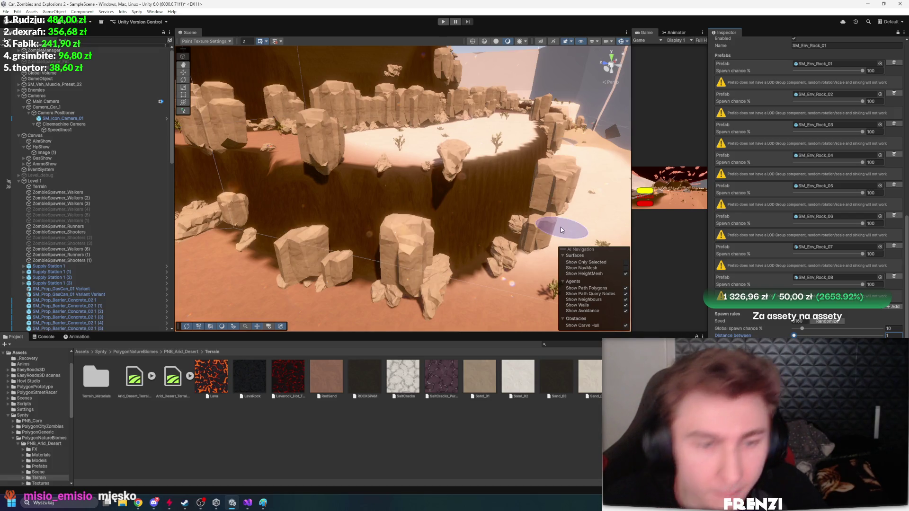
pyautogui.moveTo(312, 218); pyautogui.dragTo(312, 218)
pyautogui.scroll(3, 795, 222)
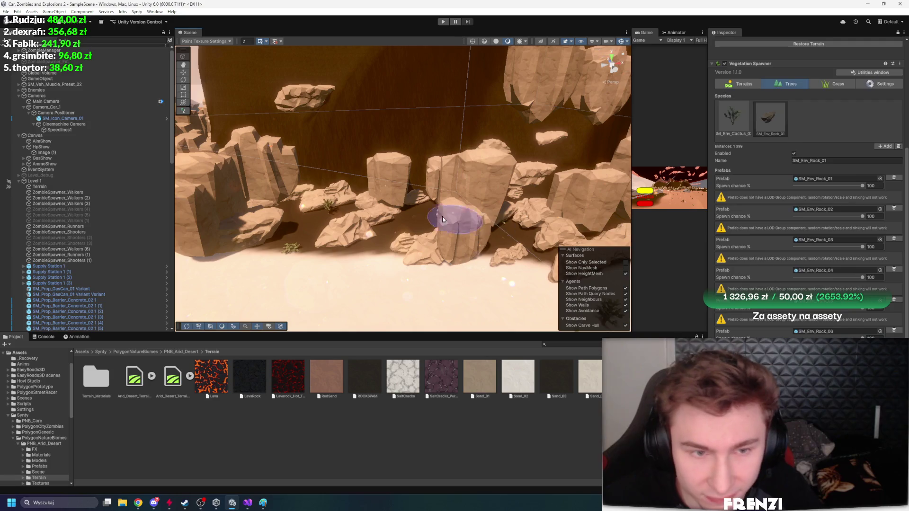
pyautogui.moveTo(426, 219)
pyautogui.mouseDown()
pyautogui.moveTo(523, 208)
pyautogui.moveTo(380, 230)
pyautogui.moveTo(431, 236)
pyautogui.mouseUp()
pyautogui.scroll(4, 770, 145)
pyautogui.click(752, 95)
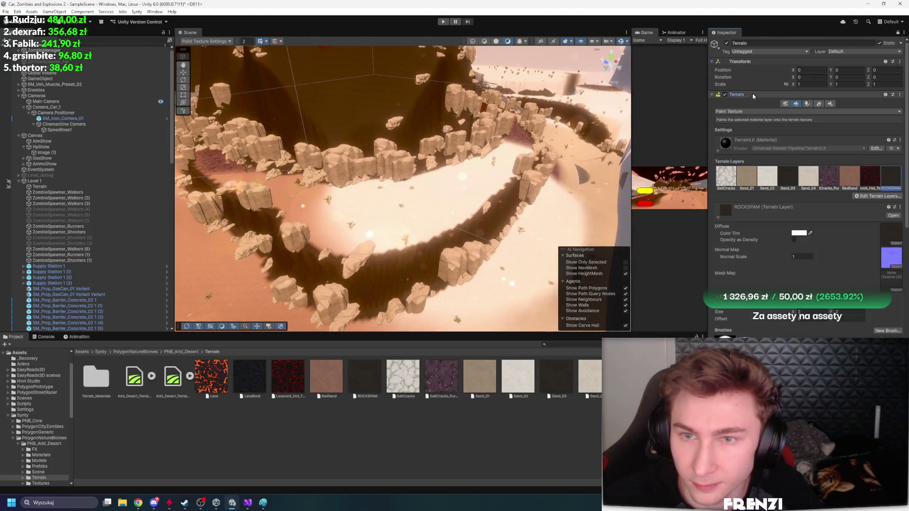
# Select the Smooth Height tool, raise brush size from 26 to 29, and survey the cliffs and crater
pyautogui.click(797, 111)
pyautogui.click(741, 151)
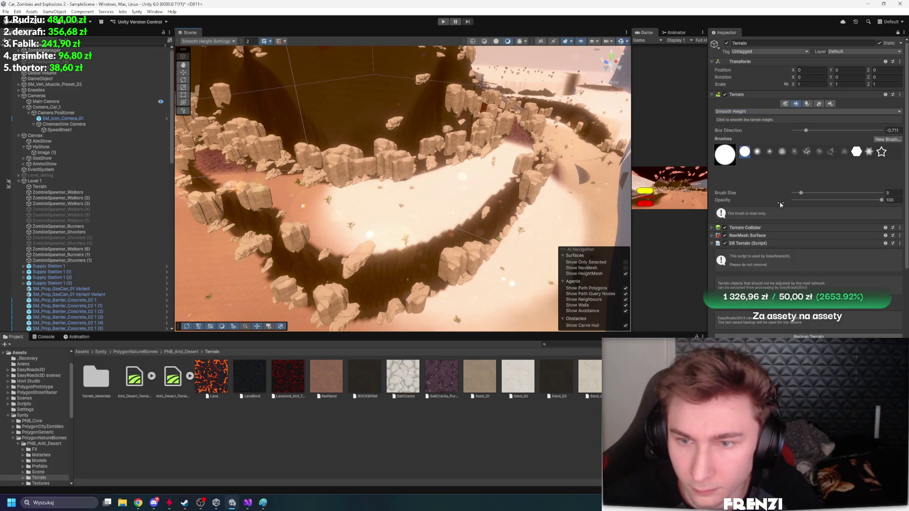
pyautogui.moveTo(807, 194); pyautogui.dragTo(809, 195)
pyautogui.scroll(3, 355, 251)
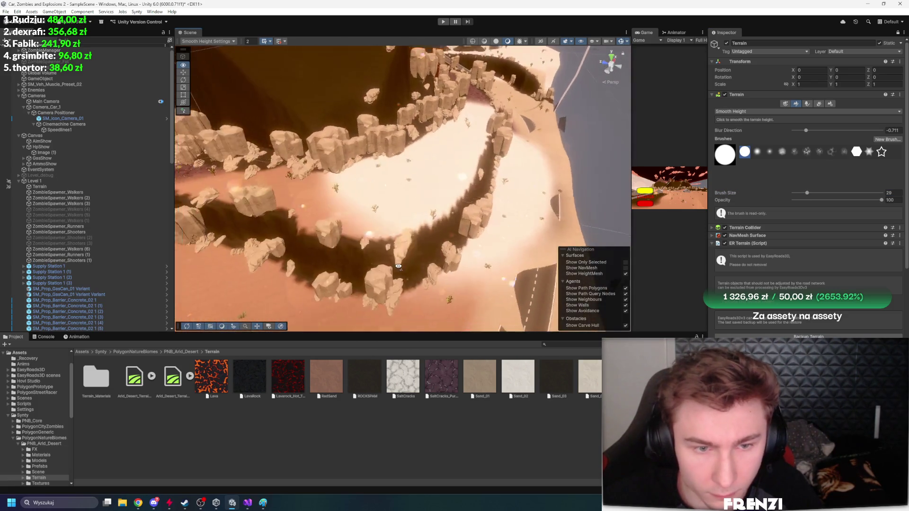
pyautogui.scroll(-5, 302, 228)
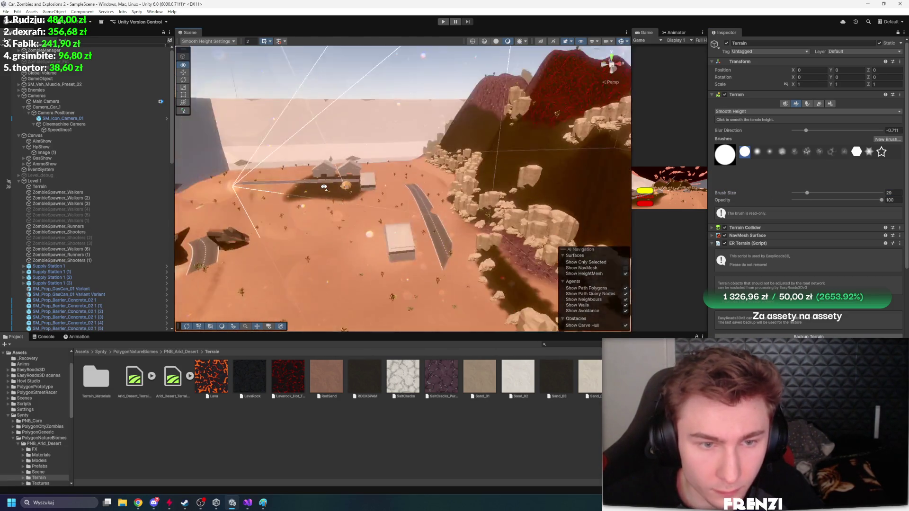
pyautogui.moveTo(363, 213); pyautogui.dragTo(509, 256)
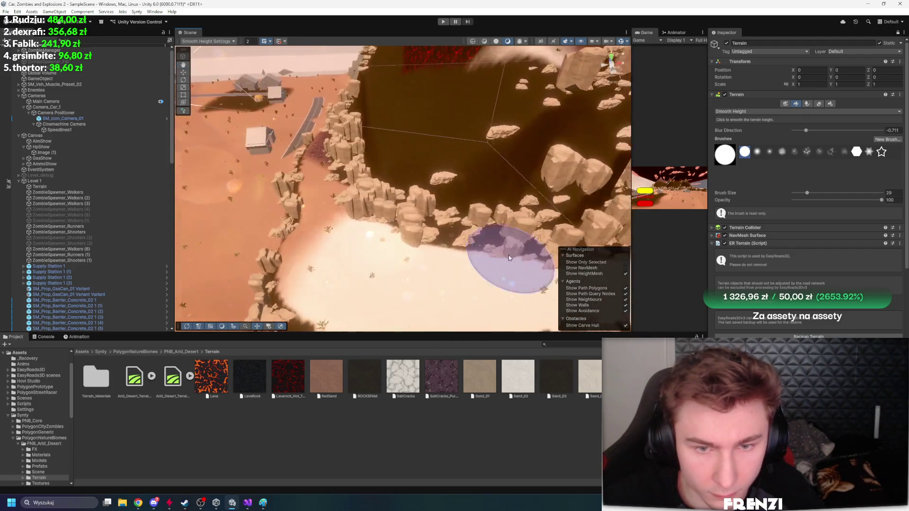
pyautogui.moveTo(533, 157); pyautogui.dragTo(333, 253)
pyautogui.moveTo(564, 232)
pyautogui.mouseDown()
pyautogui.moveTo(542, 217)
pyautogui.moveTo(346, 165)
pyautogui.mouseUp()
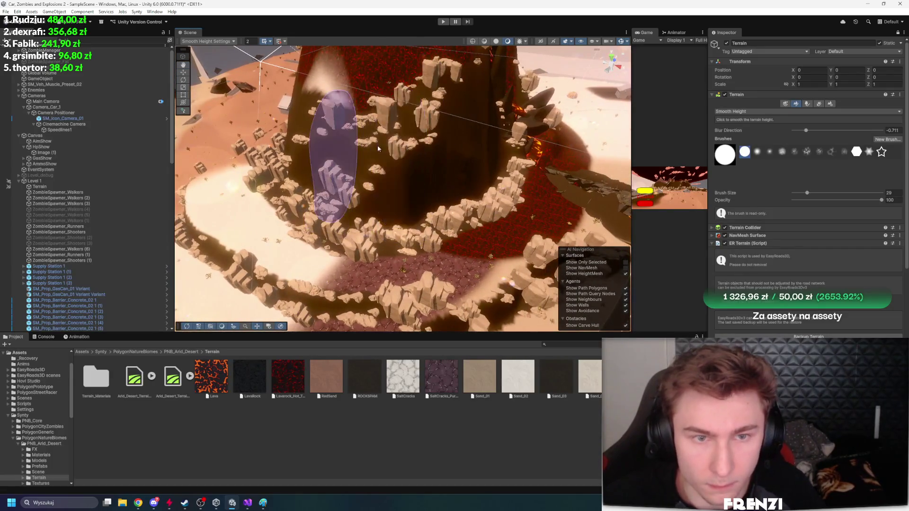
pyautogui.moveTo(532, 158)
pyautogui.mouseDown()
pyautogui.moveTo(548, 213)
pyautogui.moveTo(561, 216)
pyautogui.mouseUp()
pyautogui.moveTo(492, 138)
pyautogui.mouseDown()
pyautogui.moveTo(436, 202)
pyautogui.moveTo(320, 210)
pyautogui.moveTo(758, 198)
pyautogui.mouseUp()
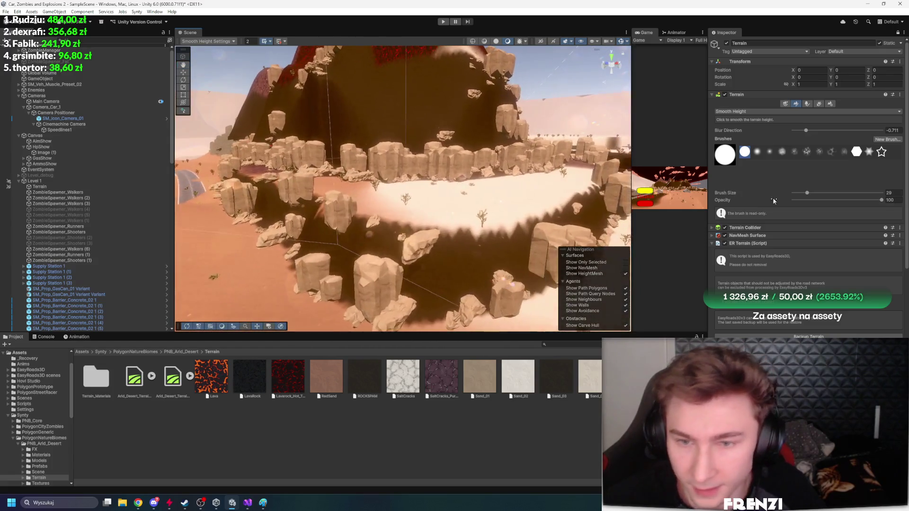
pyautogui.scroll(-10, 757, 199)
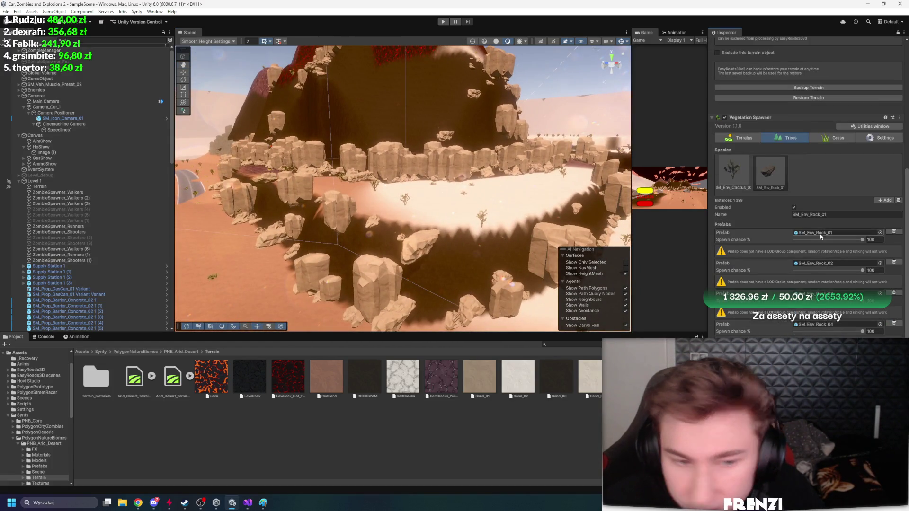
# Lower the SM_Env_Rock_01 spawn chance to 39.3 and locate its prefab in the project
pyautogui.click(816, 240)
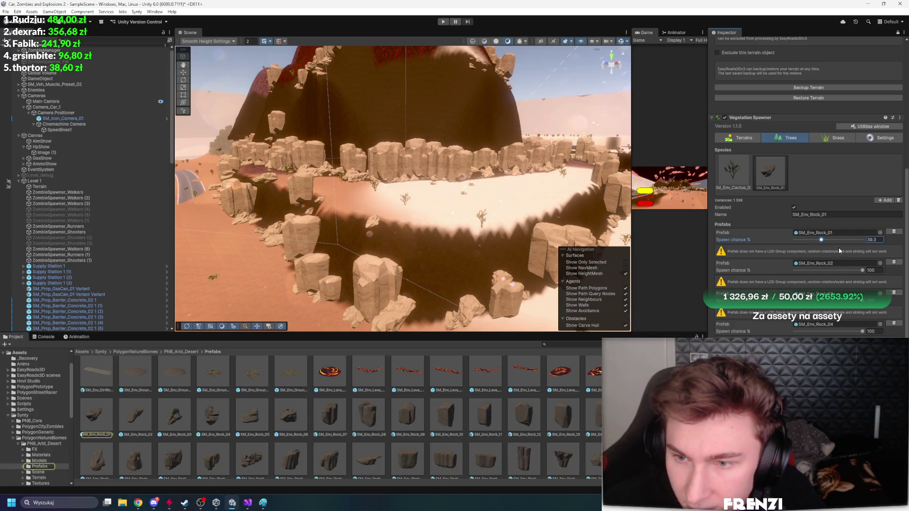
pyautogui.moveTo(822, 240); pyautogui.dragTo(863, 239)
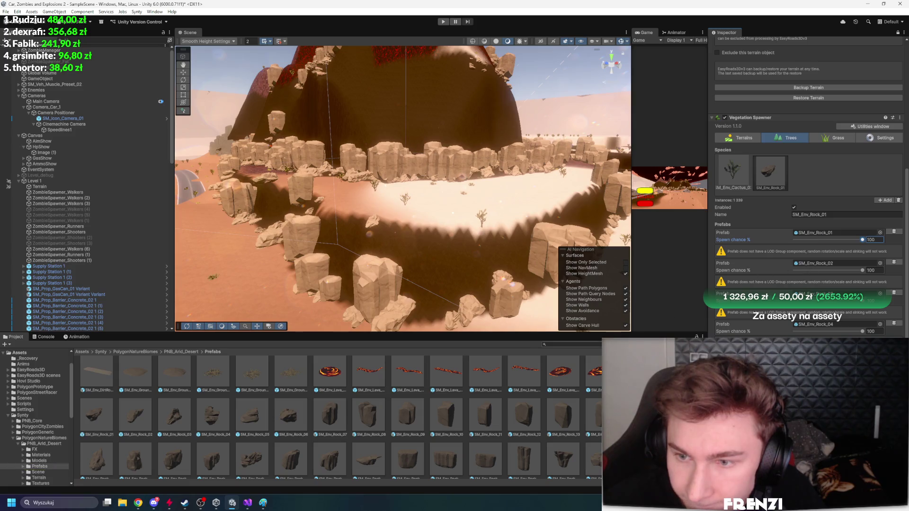
pyautogui.scroll(1, 485, 394)
pyautogui.click(814, 233)
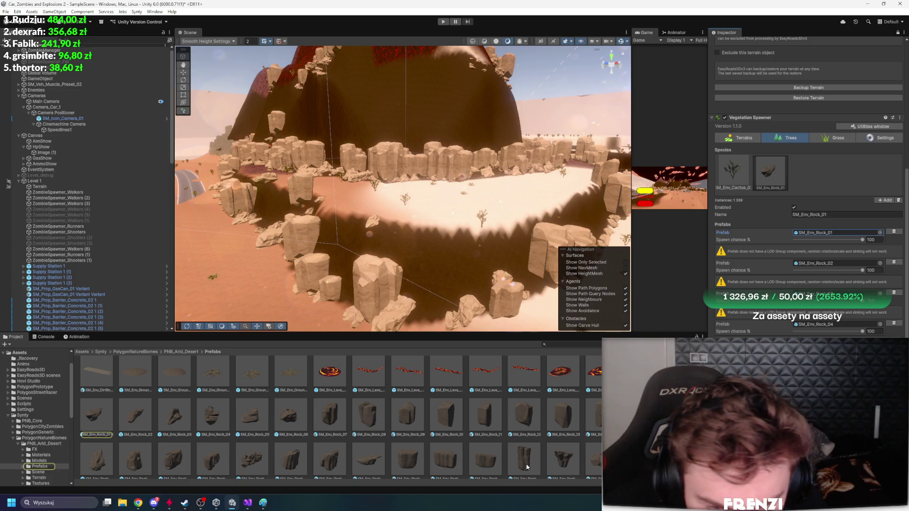
pyautogui.scroll(-1, 528, 468)
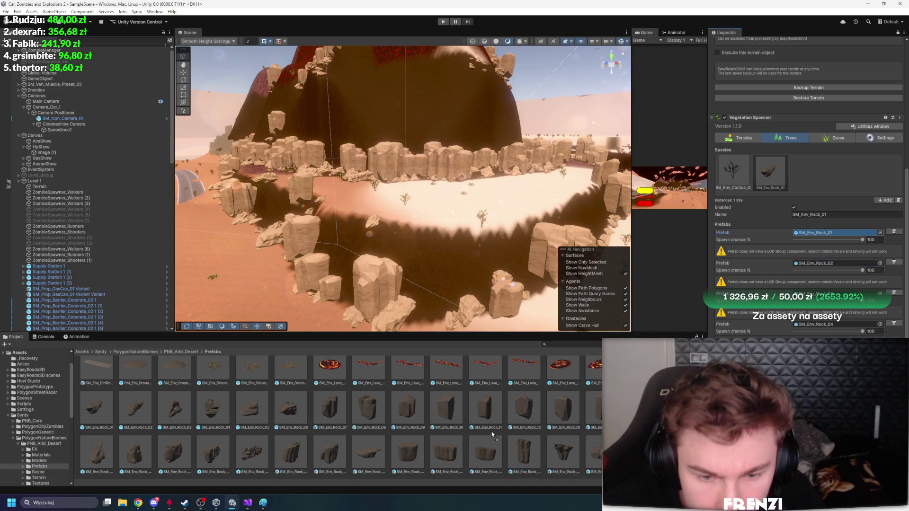
# Replace the first two spawner prefabs with SM_Env_Rock_Cliff_11
pyautogui.moveTo(495, 433); pyautogui.dragTo(493, 436)
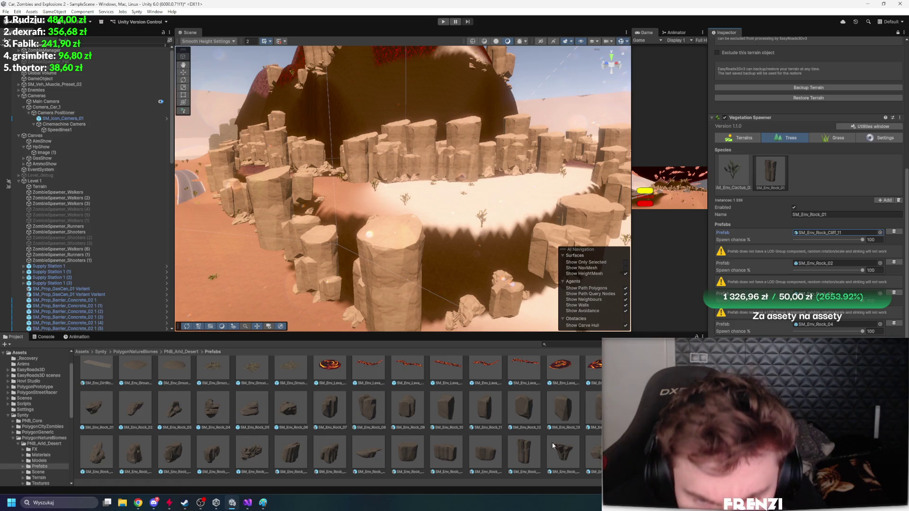
pyautogui.scroll(-1, 553, 446)
pyautogui.moveTo(517, 416); pyautogui.dragTo(833, 264)
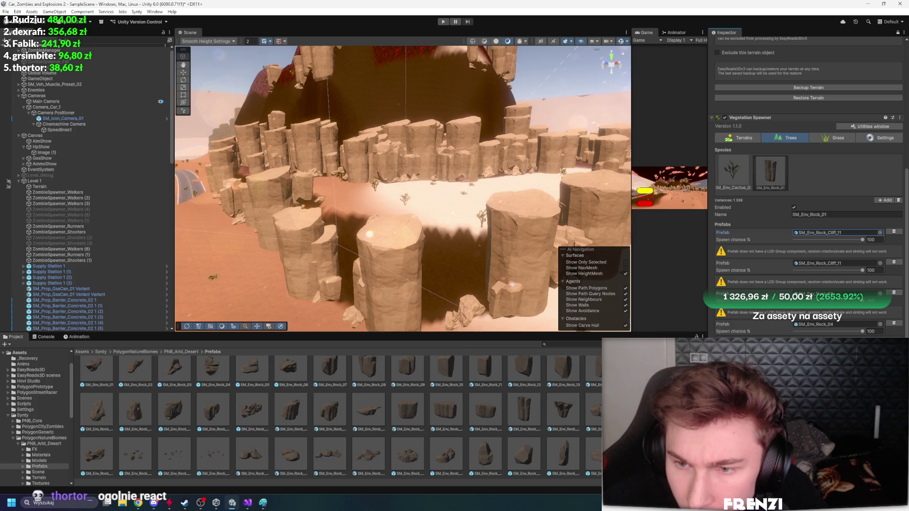
pyautogui.click(489, 411)
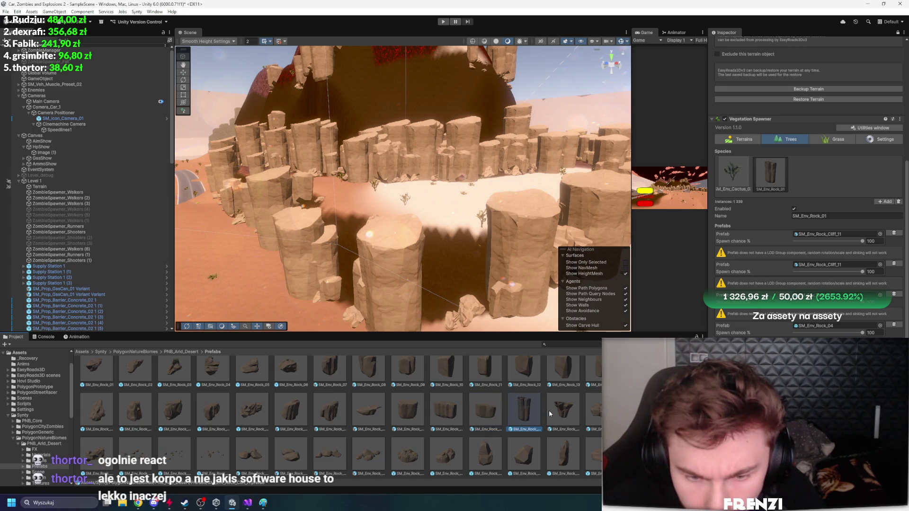
pyautogui.click(567, 419)
pyautogui.scroll(1, 567, 419)
pyautogui.scroll(-3, 496, 417)
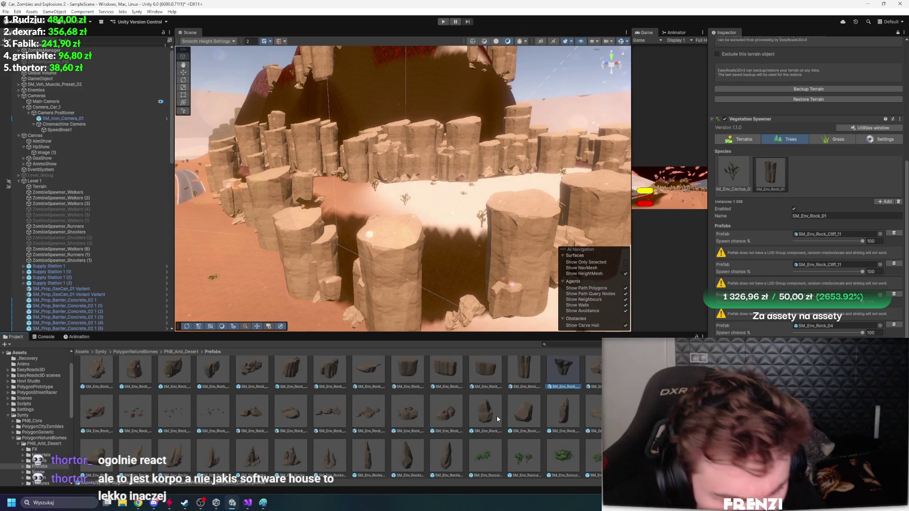
pyautogui.scroll(1, 159, 422)
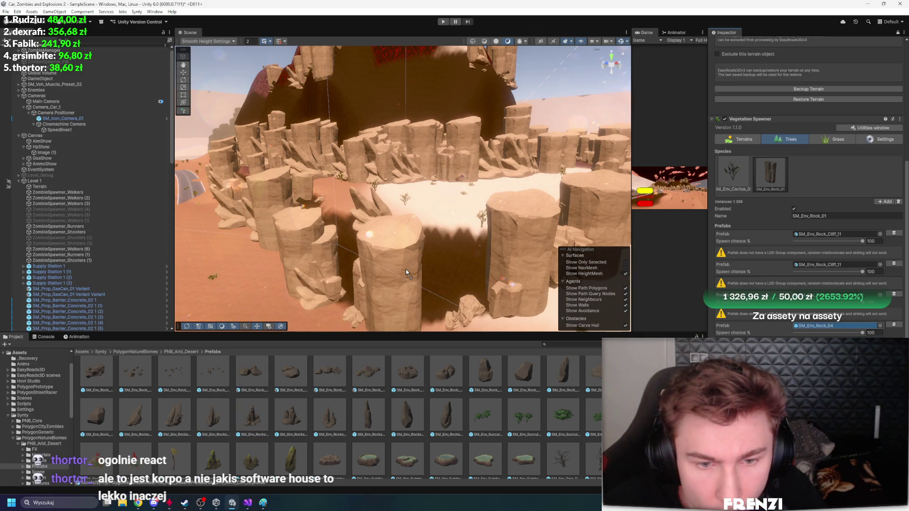
# Put SM_Env_Rocks_Spikey_02 into the fourth Prefab slot and inspect the resulting rock ring
pyautogui.click(833, 325)
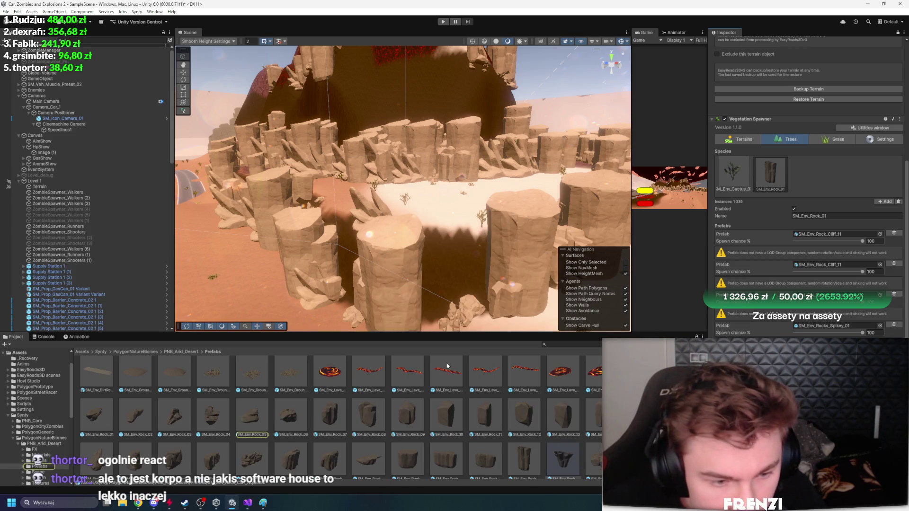
pyautogui.scroll(-1, 515, 445)
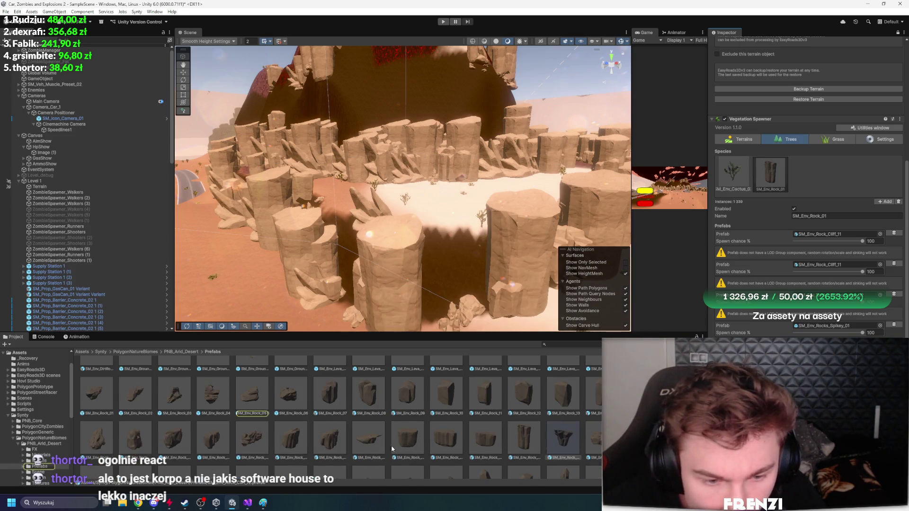
pyautogui.scroll(-2, 392, 449)
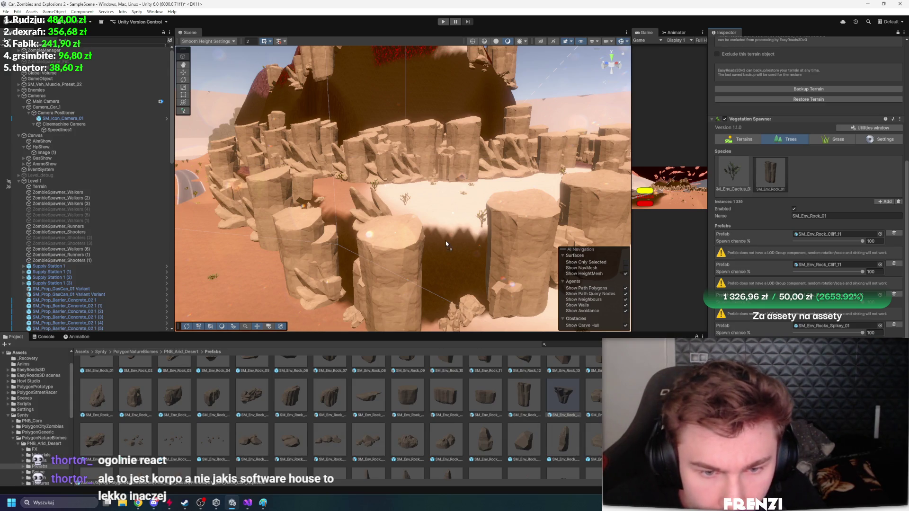
pyautogui.scroll(-5, 453, 246)
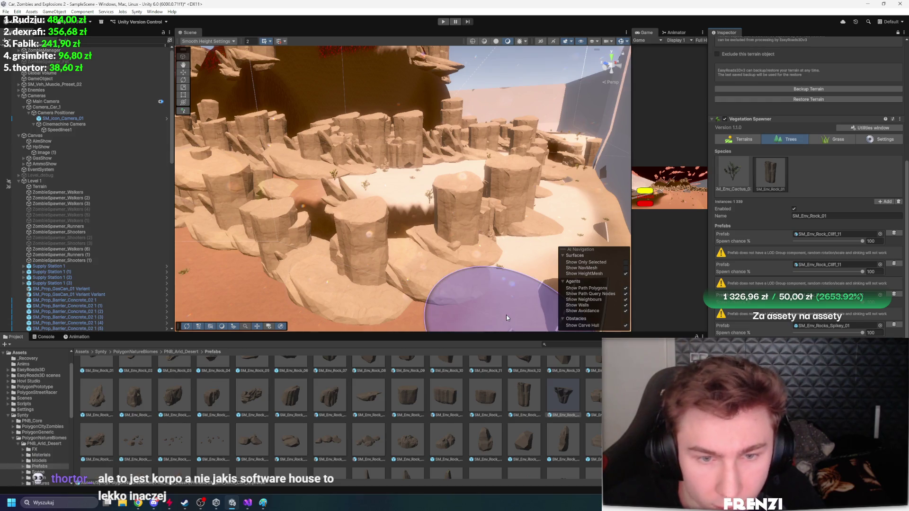
pyautogui.click(823, 356)
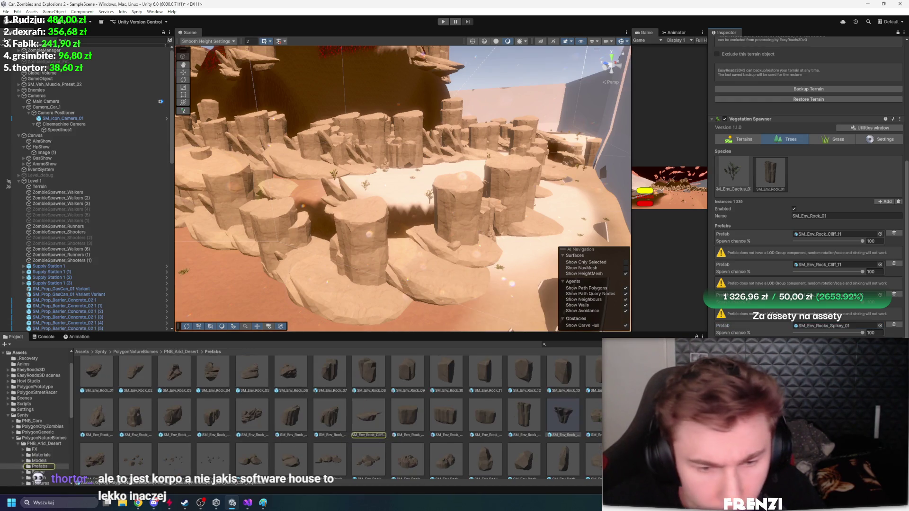
pyautogui.scroll(-3, 377, 415)
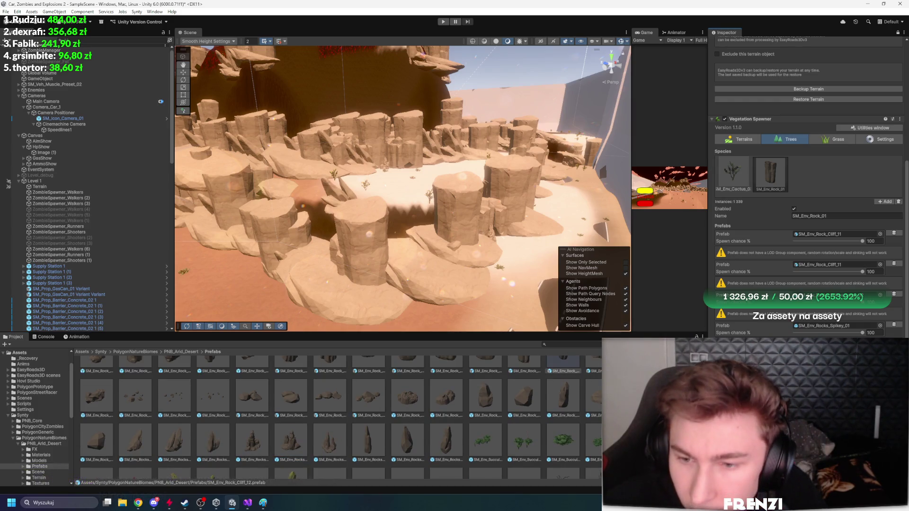
pyautogui.click(824, 326)
pyautogui.moveTo(403, 294); pyautogui.dragTo(833, 326)
pyautogui.click(824, 326)
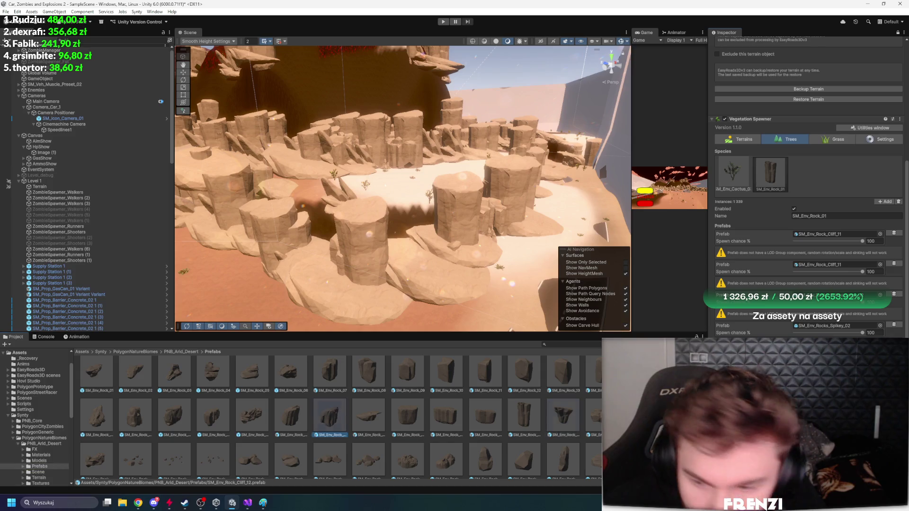
pyautogui.moveTo(438, 302)
pyautogui.mouseDown()
pyautogui.moveTo(426, 284)
pyautogui.moveTo(370, 265)
pyautogui.moveTo(500, 280)
pyautogui.moveTo(480, 288)
pyautogui.mouseUp()
pyautogui.scroll(-1, 475, 362)
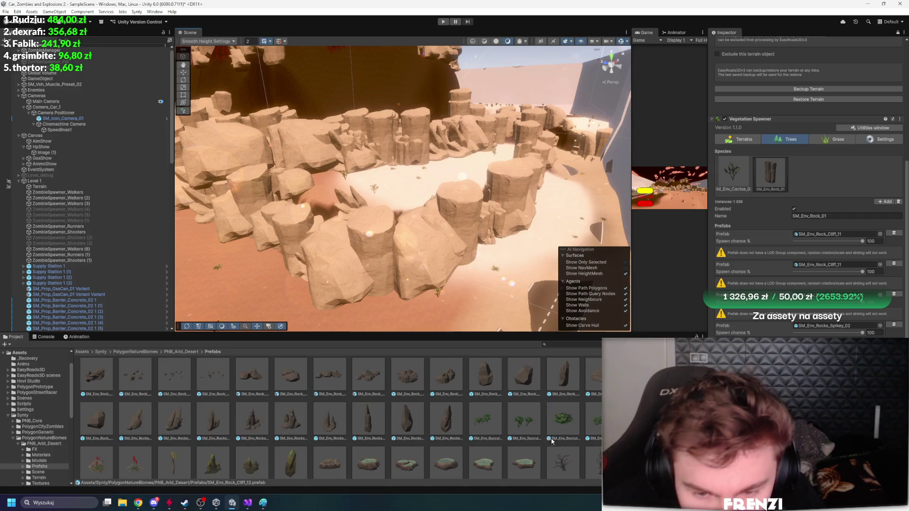
pyautogui.scroll(2, 475, 361)
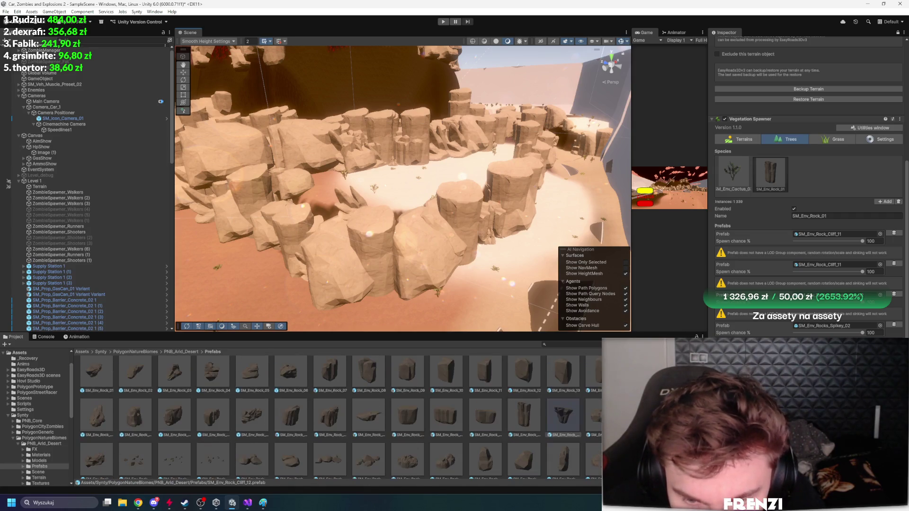
pyautogui.scroll(-1, 338, 417)
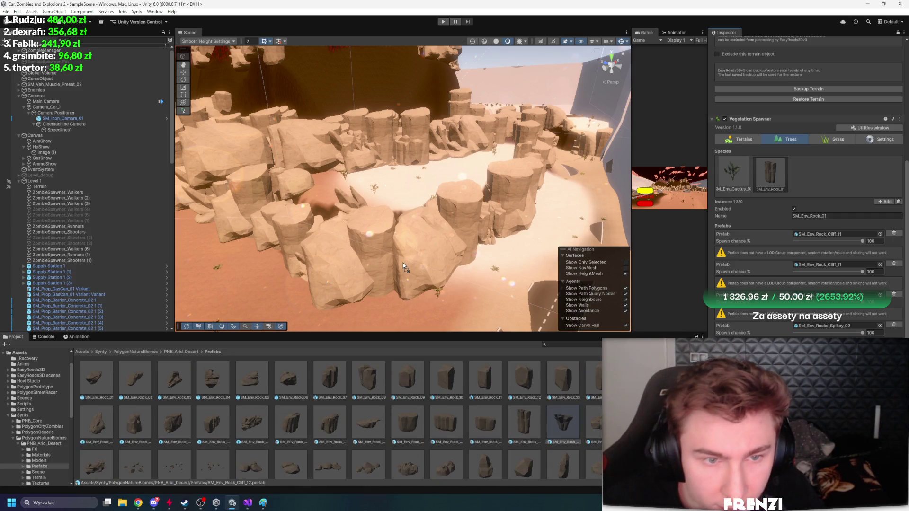
pyautogui.moveTo(403, 262); pyautogui.dragTo(397, 264)
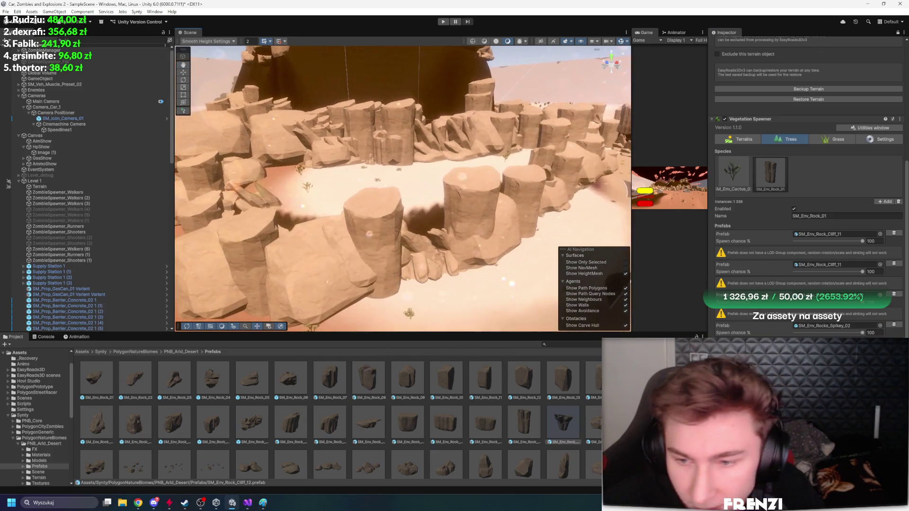
# Set Distance between to 0.7 and Global spawn chance to 23.3
pyautogui.scroll(-5, 809, 189)
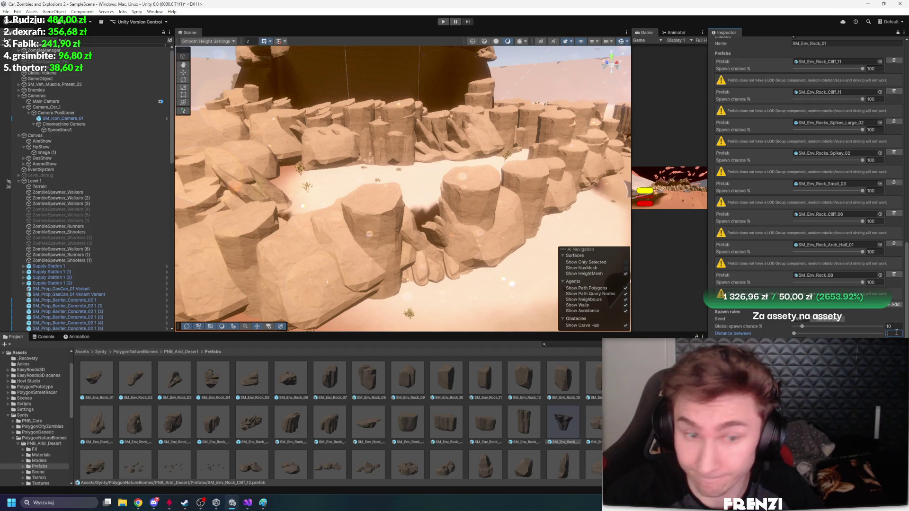
pyautogui.write('0.7')
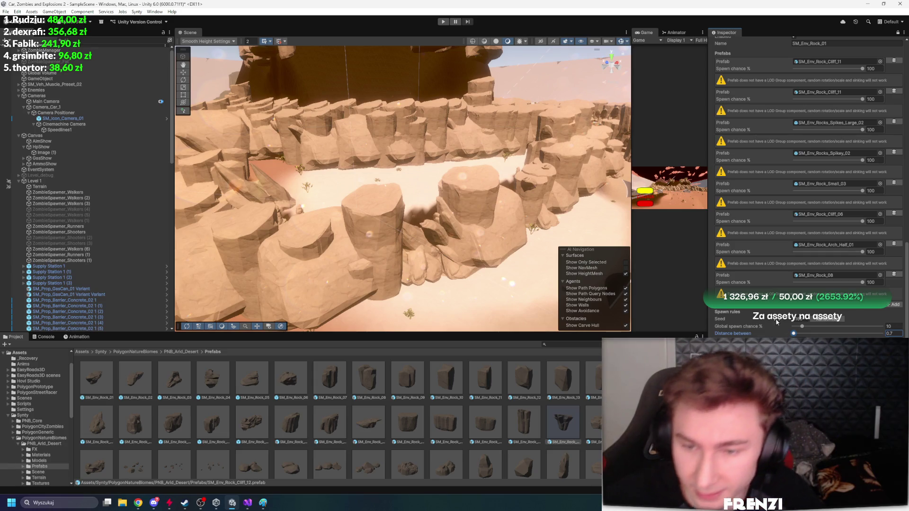
pyautogui.moveTo(444, 255)
pyautogui.mouseDown()
pyautogui.moveTo(414, 262)
pyautogui.moveTo(440, 260)
pyautogui.mouseUp()
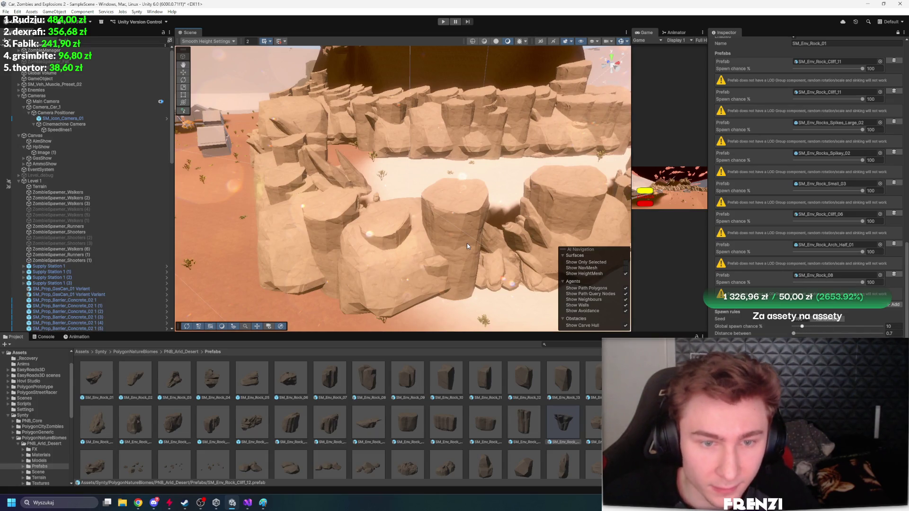
pyautogui.moveTo(750, 326); pyautogui.dragTo(767, 320)
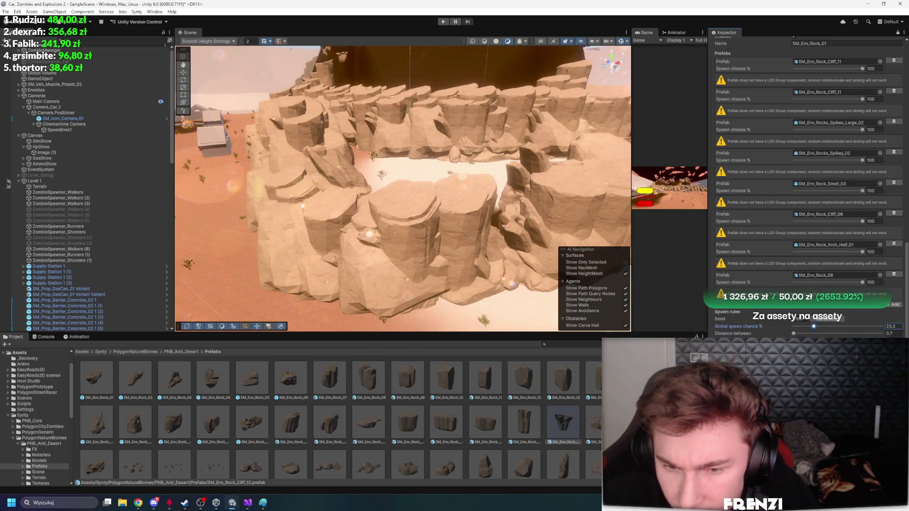
# Remove SM_Env_Rock_08 from the rock species' prefab list
pyautogui.scroll(-1, 805, 189)
pyautogui.moveTo(540, 265)
pyautogui.mouseDown()
pyautogui.moveTo(407, 216)
pyautogui.moveTo(615, 255)
pyautogui.moveTo(557, 257)
pyautogui.moveTo(534, 228)
pyautogui.moveTo(399, 277)
pyautogui.moveTo(414, 222)
pyautogui.moveTo(490, 226)
pyautogui.mouseUp()
pyautogui.scroll(10, 804, 281)
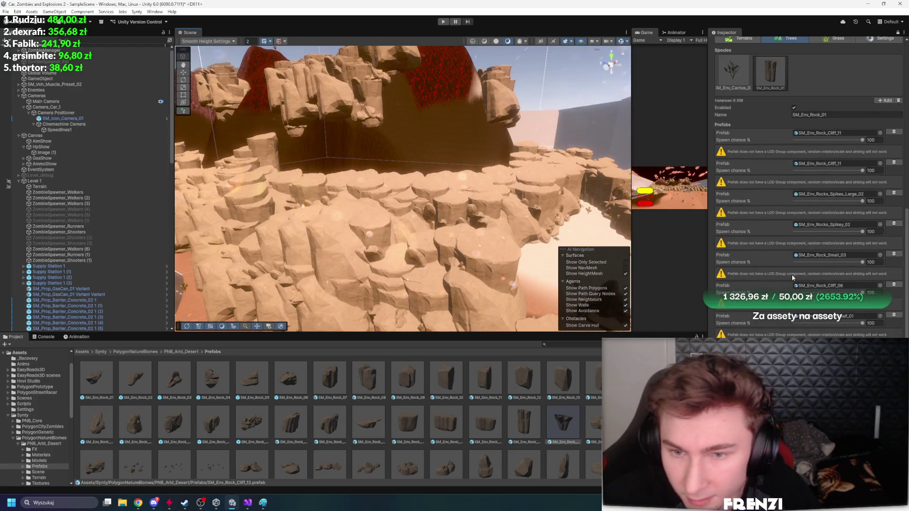
pyautogui.scroll(-8, 744, 209)
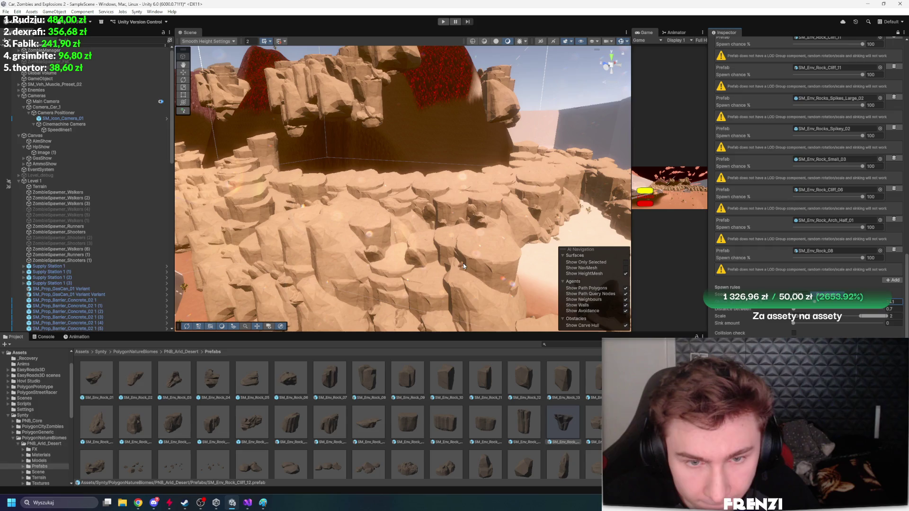
pyautogui.moveTo(360, 222); pyautogui.dragTo(393, 224)
pyautogui.click(895, 250)
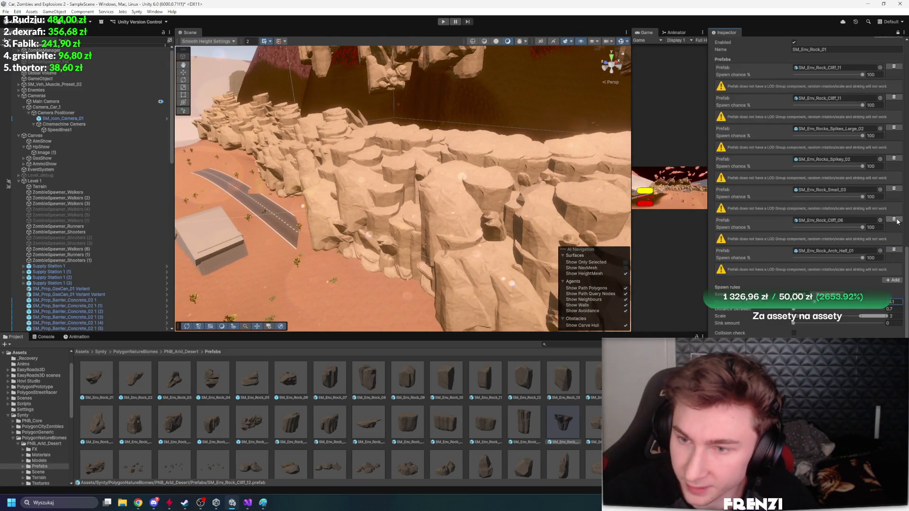
# Remove the Cliff_06, Arch_Half_01, Spikey_02, Spikes_Large_02 and duplicate Cliff_11 prefabs from the spawner
pyautogui.click(895, 219)
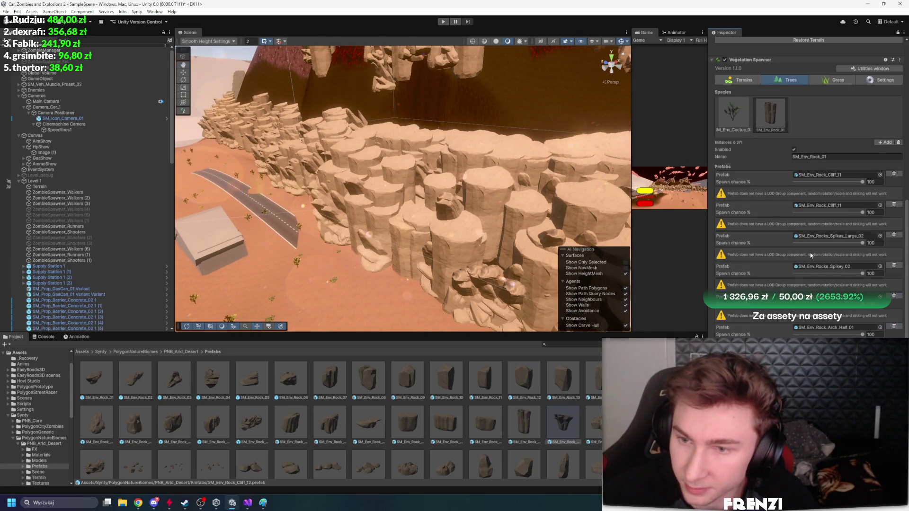
pyautogui.click(895, 326)
pyautogui.click(894, 296)
pyautogui.click(894, 266)
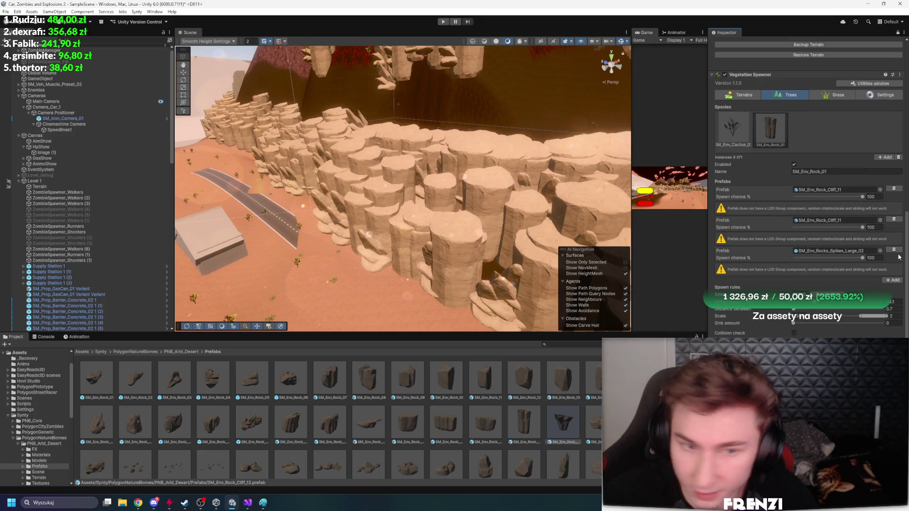
pyautogui.click(895, 250)
pyautogui.click(898, 250)
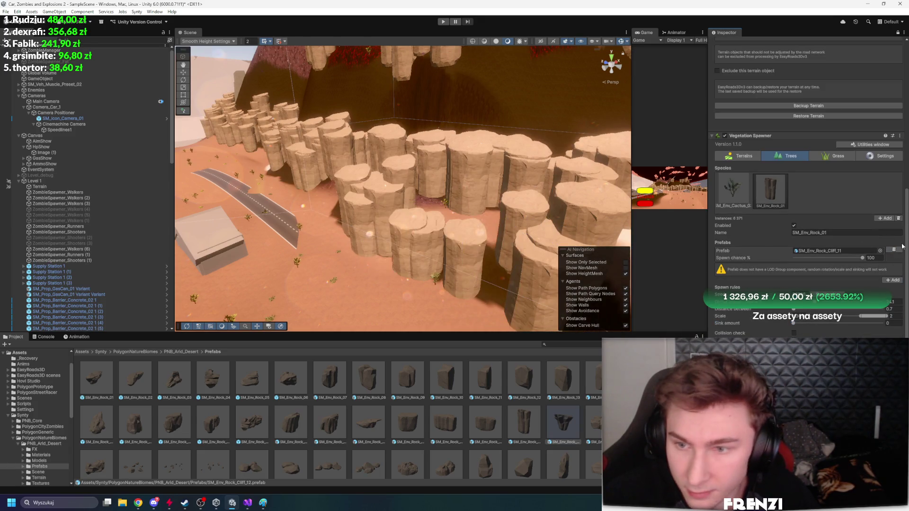
# Select SM_Env_Rock_Cliff_01 among the desert prefabs, shown as enlarged thumbnails, and respawn with it
pyautogui.click(813, 251)
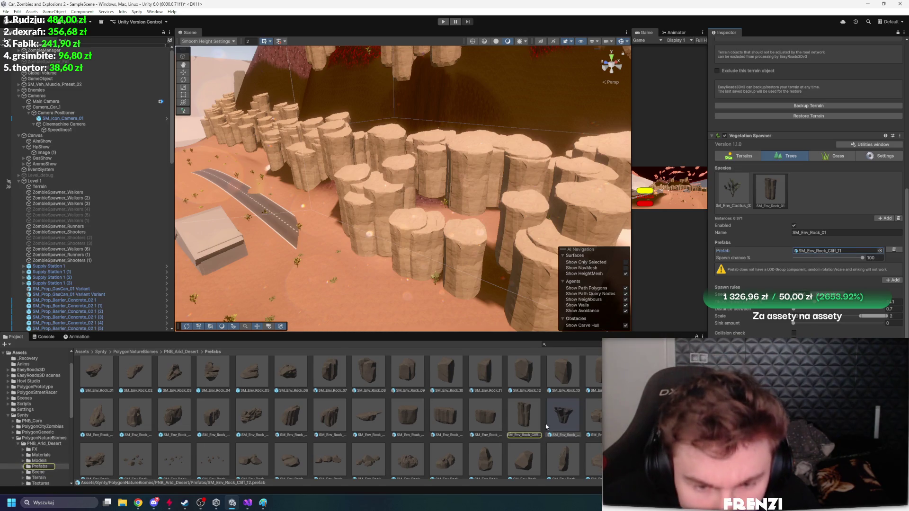
pyautogui.keyDown('ctrl'); pyautogui.scroll(-5, 522, 421); pyautogui.keyUp('ctrl')
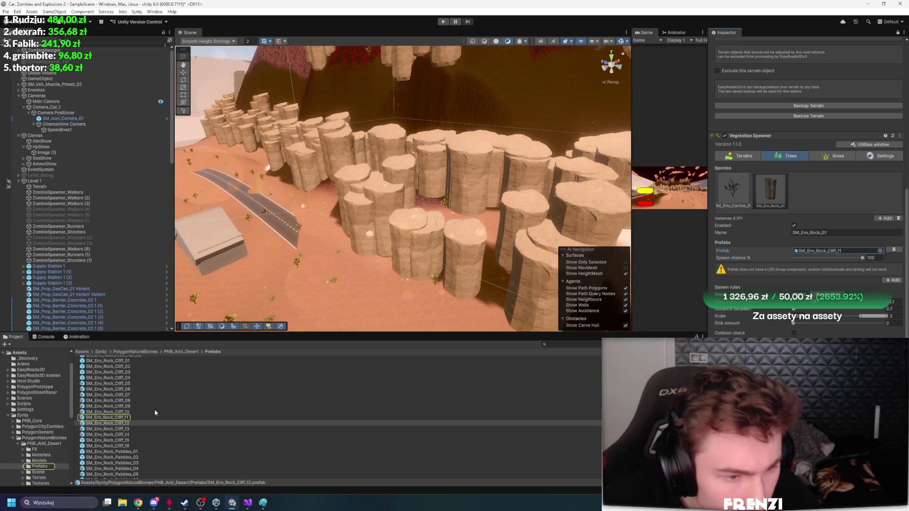
pyautogui.scroll(1, 133, 366)
pyautogui.click(134, 364)
pyautogui.keyDown('ctrl'); pyautogui.scroll(2, 133, 363); pyautogui.keyUp('ctrl')
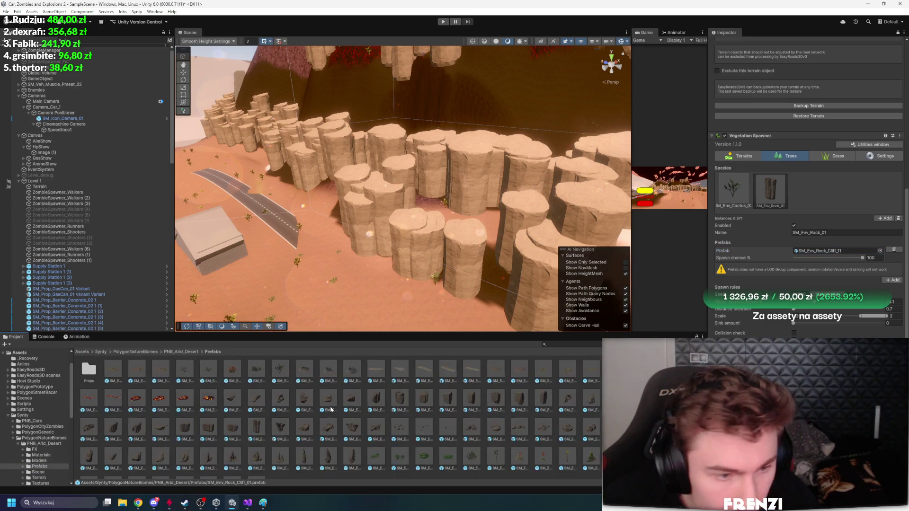
pyautogui.keyDown('ctrl'); pyautogui.scroll(3, 477, 440); pyautogui.keyUp('ctrl')
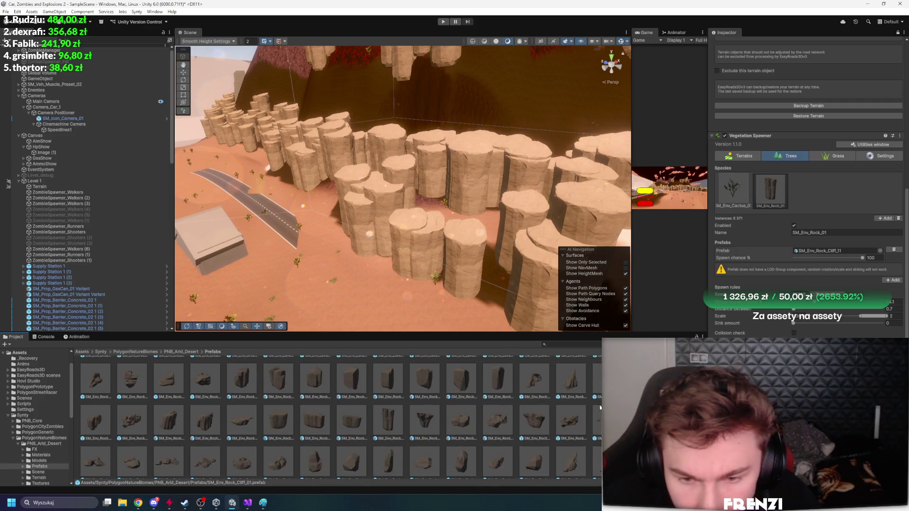
pyautogui.scroll(1, 477, 440)
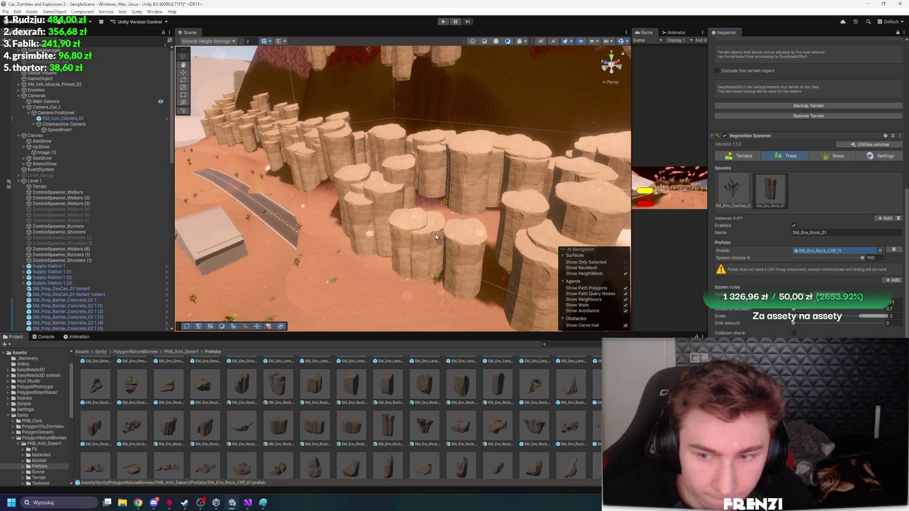
pyautogui.keyDown('alt'); pyautogui.moveTo(435, 237); pyautogui.dragTo(529, 242); pyautogui.keyUp('alt')
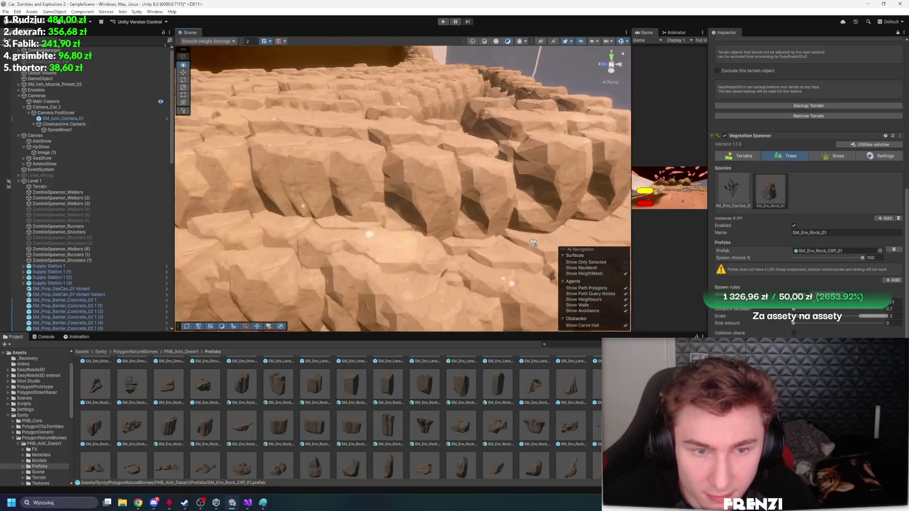
# Set the rock species' Distance between to 1.3, then toggle Collision check on and back off
pyautogui.scroll(-5, 529, 242)
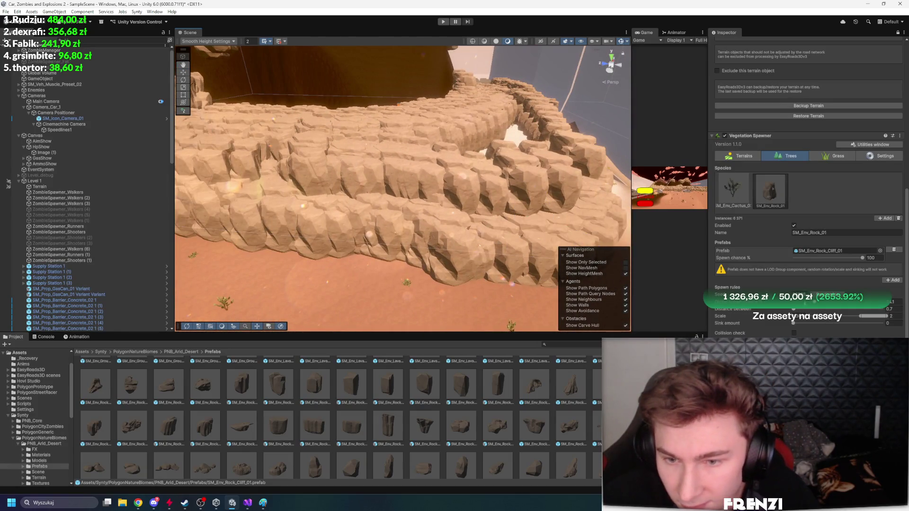
pyautogui.moveTo(801, 311); pyautogui.dragTo(796, 308)
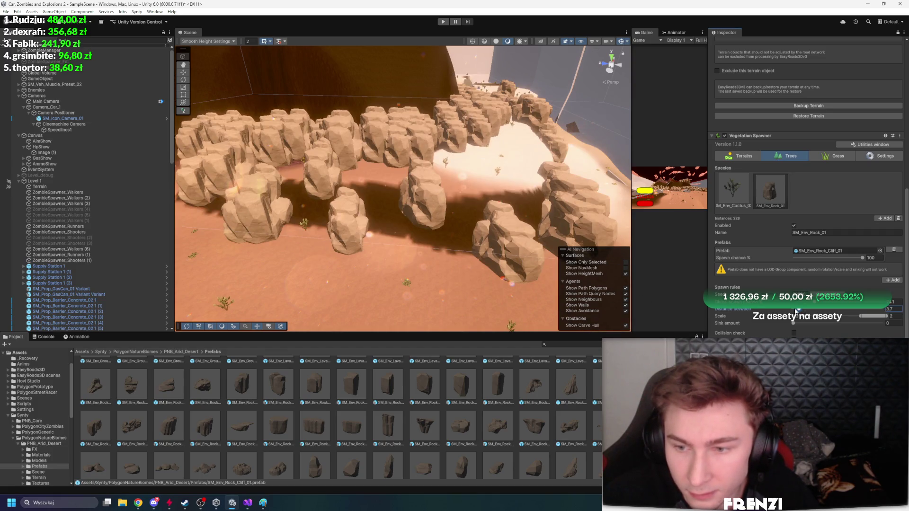
pyautogui.write('1.3')
pyautogui.press('Return')
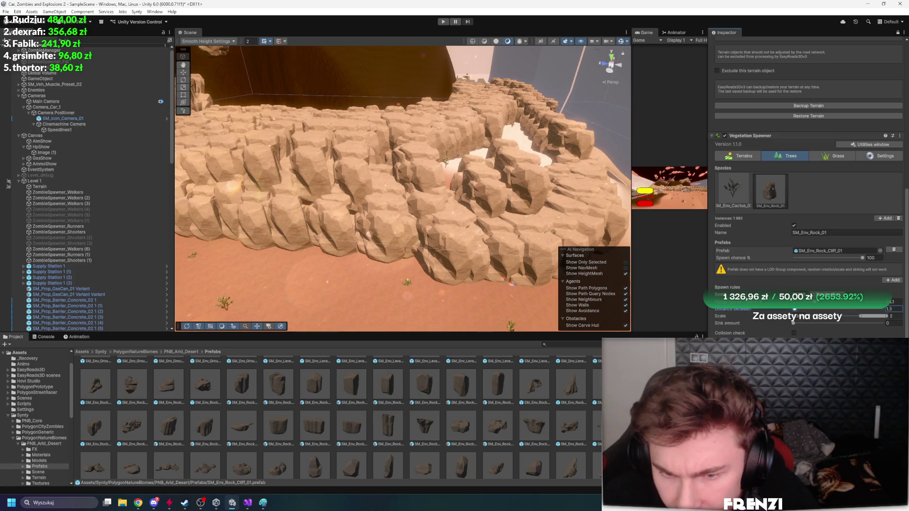
pyautogui.click(793, 333)
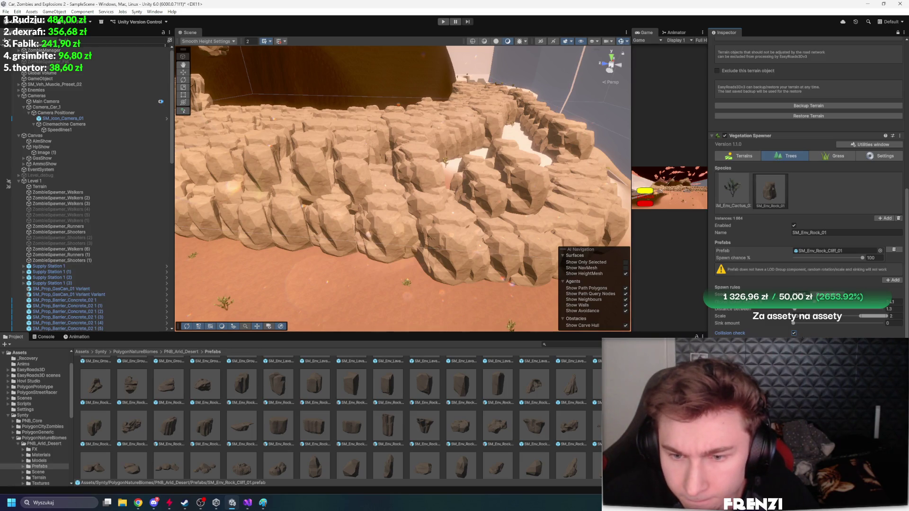
pyautogui.click(794, 333)
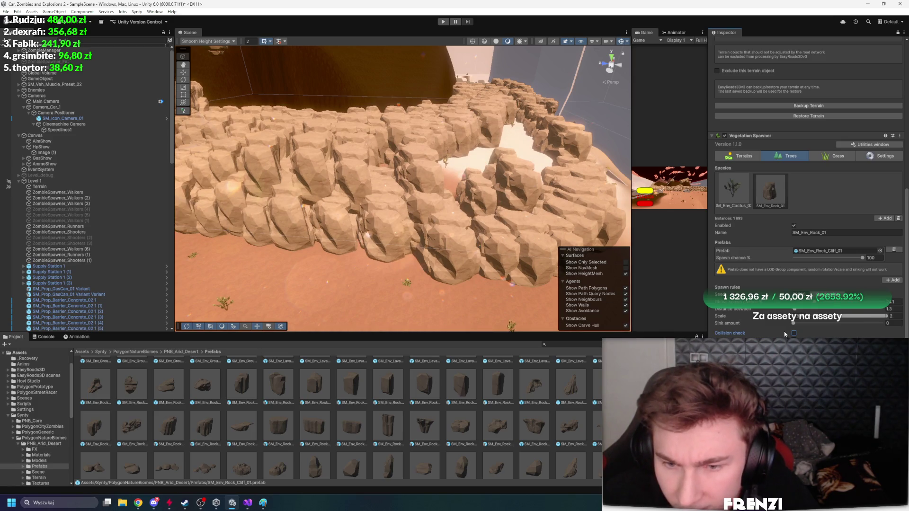
pyautogui.scroll(6, 836, 161)
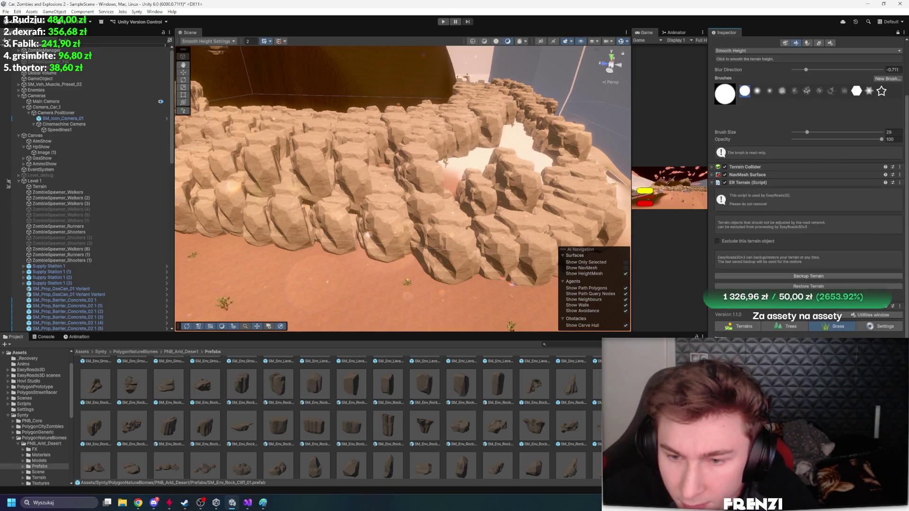
# Drag the Scene/Project splitter up to enlarge the asset browser
pyautogui.moveTo(465, 332); pyautogui.dragTo(465, 187)
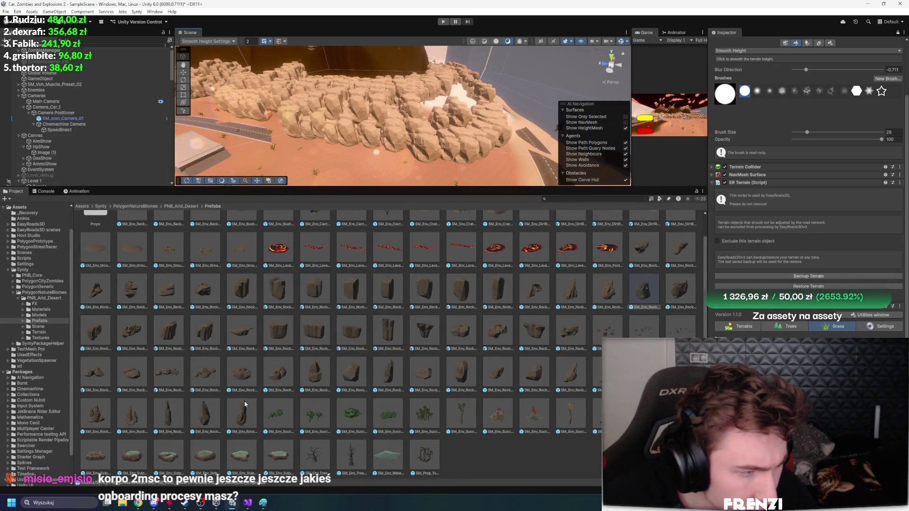
pyautogui.keyDown('ctrl'); pyautogui.scroll(2, 301, 381); pyautogui.keyUp('ctrl')
pyautogui.scroll(-1, 473, 402)
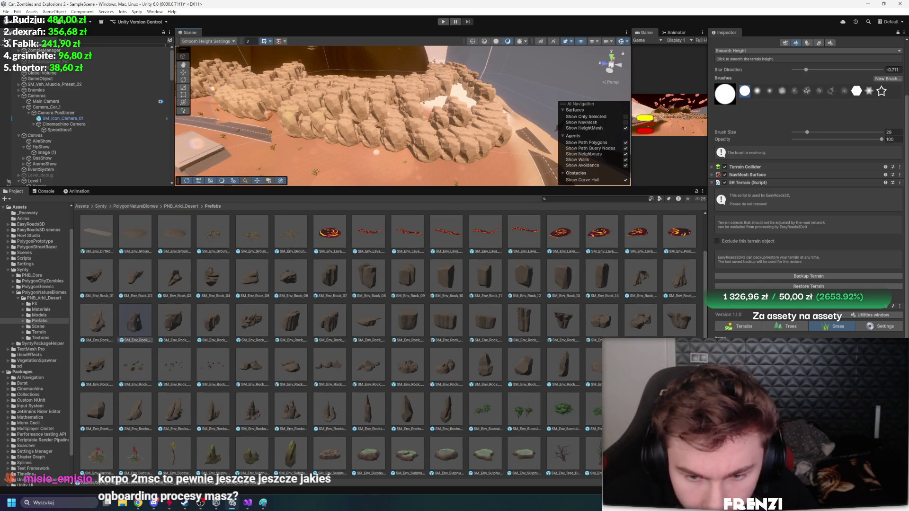
# Set the grass item's Render type to Mesh
pyautogui.scroll(1, 240, 414)
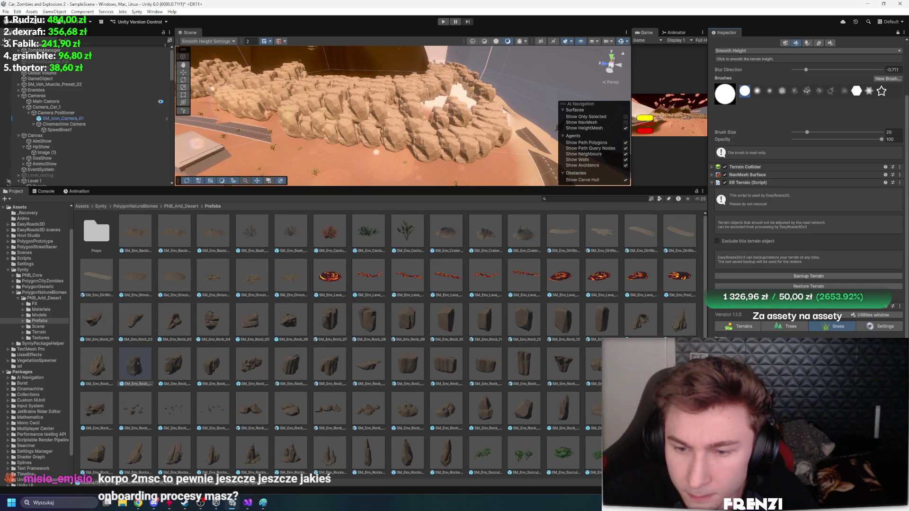
pyautogui.scroll(-5, 816, 293)
pyautogui.click(805, 263)
pyautogui.click(804, 277)
pyautogui.scroll(-1, 805, 277)
# Assign SM_Env_Rock_Pebbles_03 to the grass item and add a second item rendered as a mesh
pyautogui.moveTo(160, 410)
pyautogui.mouseDown()
pyautogui.moveTo(223, 405)
pyautogui.moveTo(824, 232)
pyautogui.mouseUp()
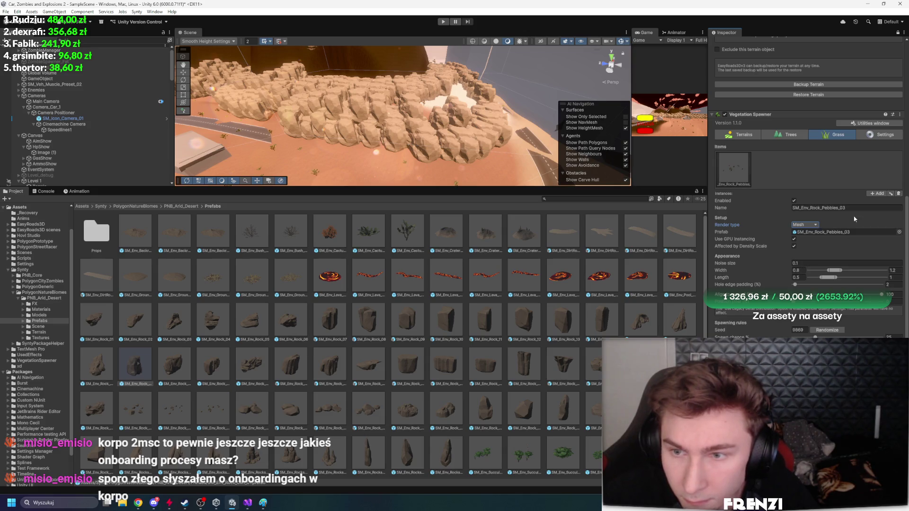
pyautogui.click(877, 193)
pyautogui.scroll(-1, 511, 336)
pyautogui.moveTo(135, 319); pyautogui.dragTo(834, 230)
pyautogui.click(808, 225)
pyautogui.click(815, 234)
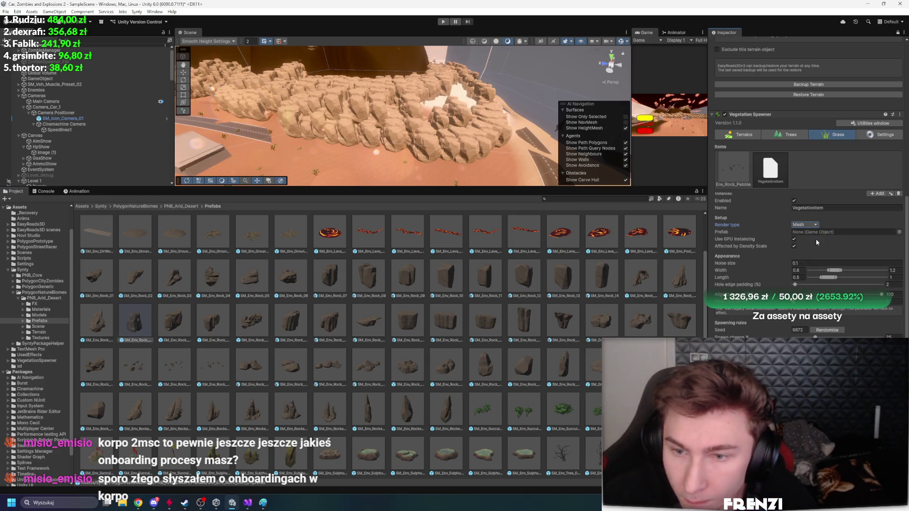
# Try SM_Env_Succulent_05 as the new item's prefab, then clear it again
pyautogui.moveTo(103, 453); pyautogui.dragTo(845, 232)
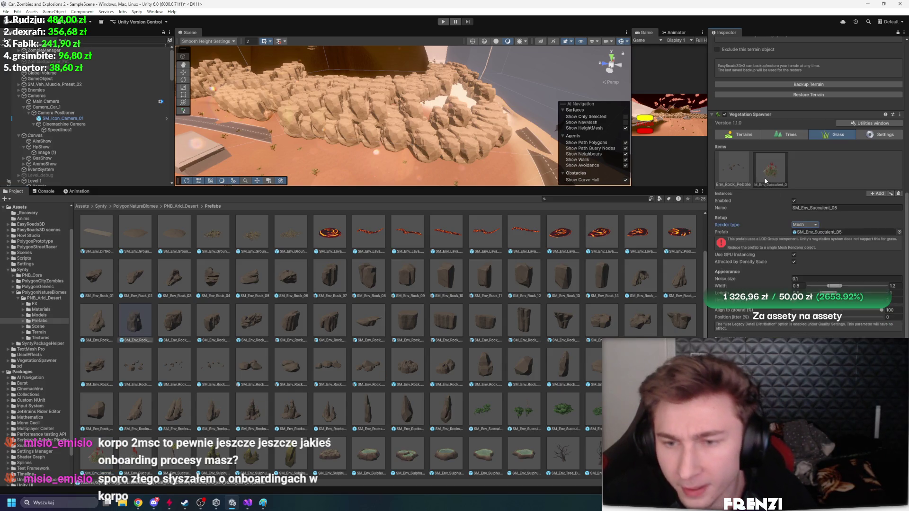
pyautogui.click(826, 232)
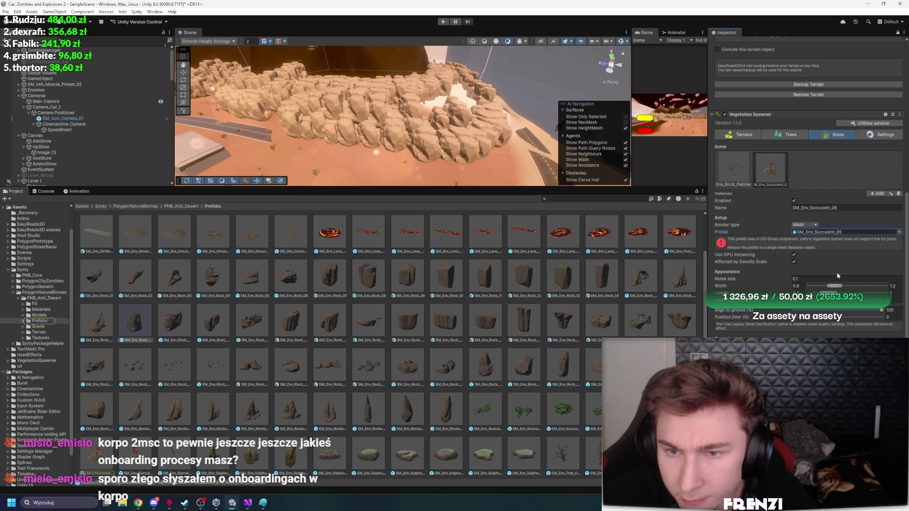
pyautogui.press('Delete')
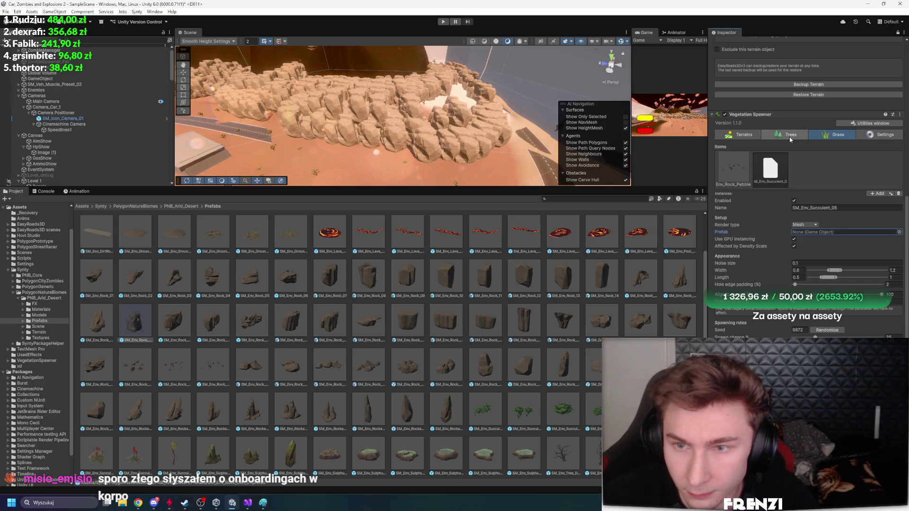
pyautogui.click(787, 135)
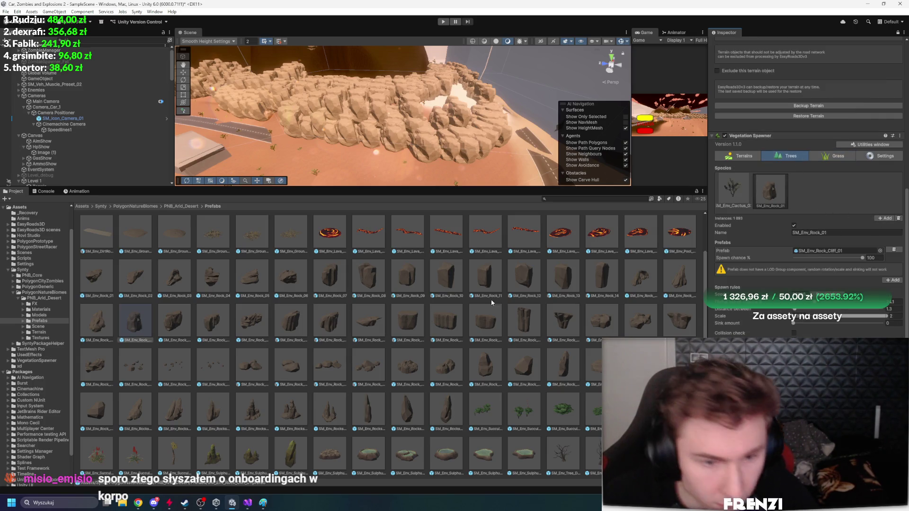
pyautogui.scroll(2, 425, 331)
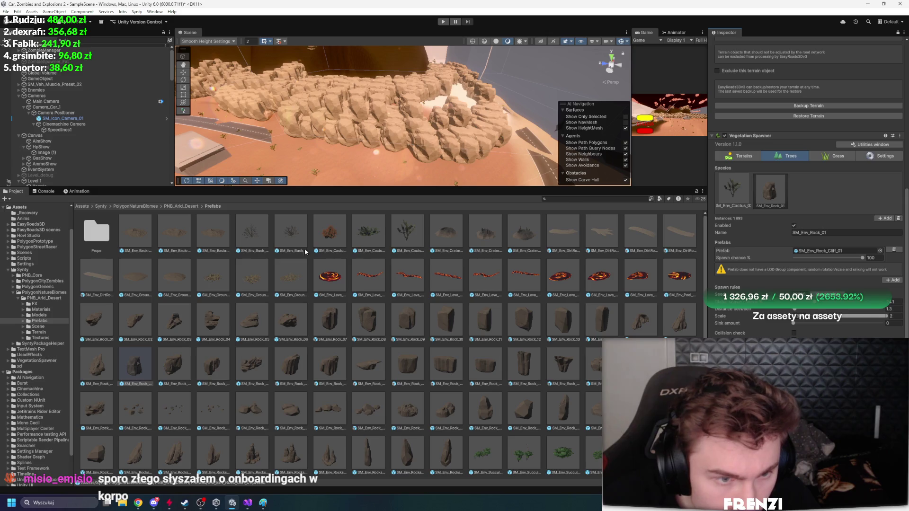
pyautogui.click(838, 155)
# Try Bramble_02, Cactus_01 and GroundCover_01, settling on SM_Env_GroundCover_03, and open it for editing
pyautogui.moveTo(250, 233); pyautogui.dragTo(820, 256)
pyautogui.moveTo(285, 240); pyautogui.dragTo(856, 258)
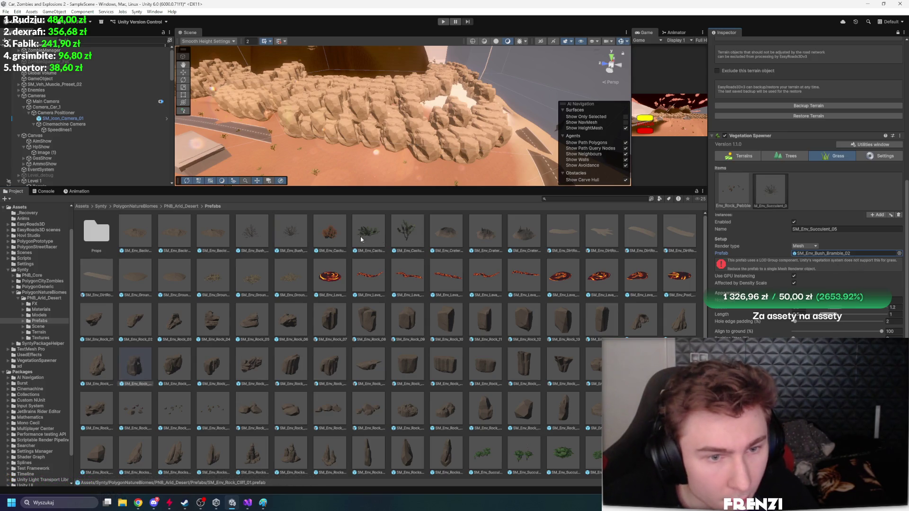
pyautogui.moveTo(330, 232); pyautogui.dragTo(838, 254)
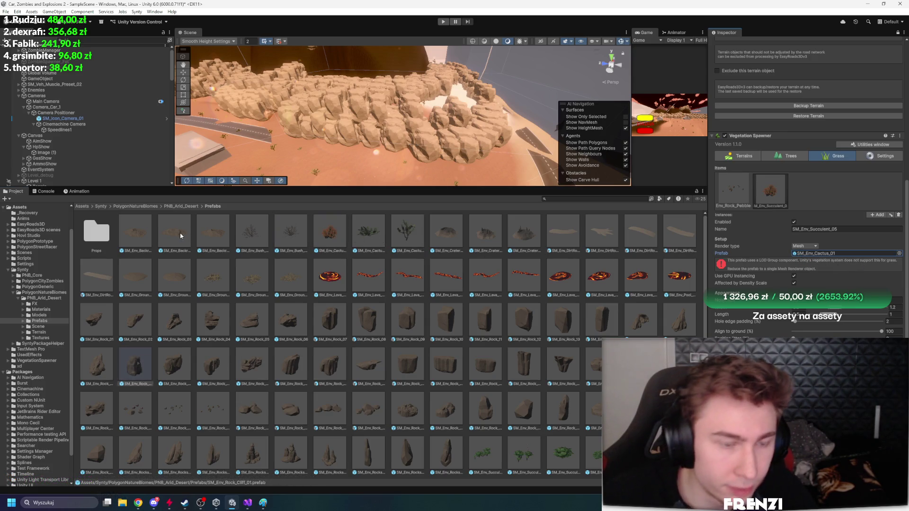
pyautogui.moveTo(213, 277); pyautogui.dragTo(826, 255)
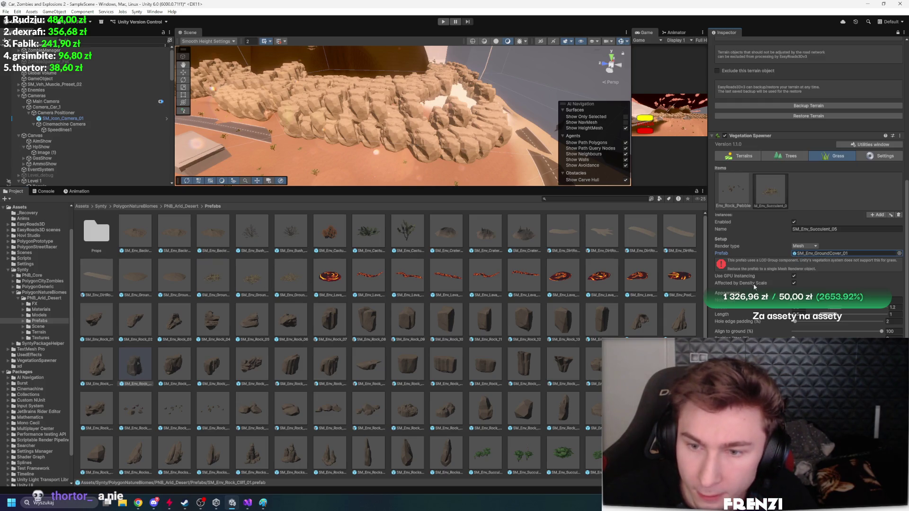
pyautogui.moveTo(249, 275); pyautogui.dragTo(844, 254)
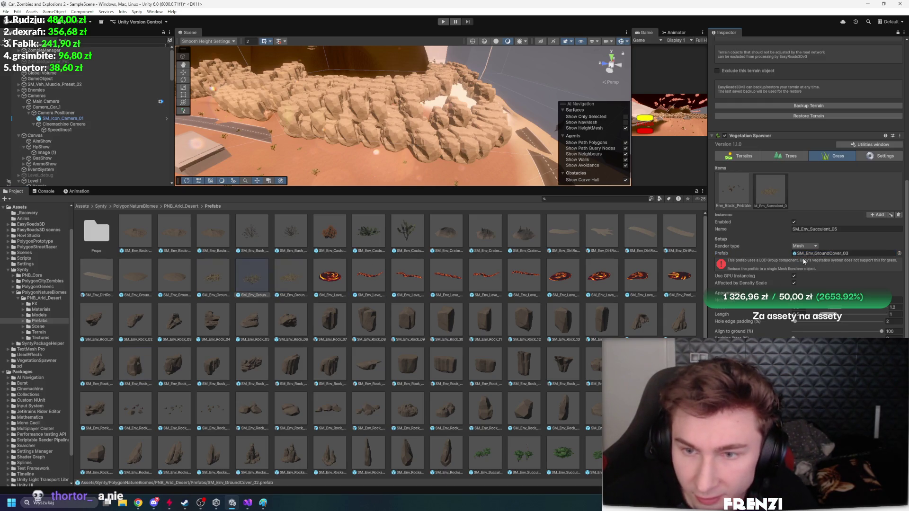
pyautogui.doubleClick(291, 282)
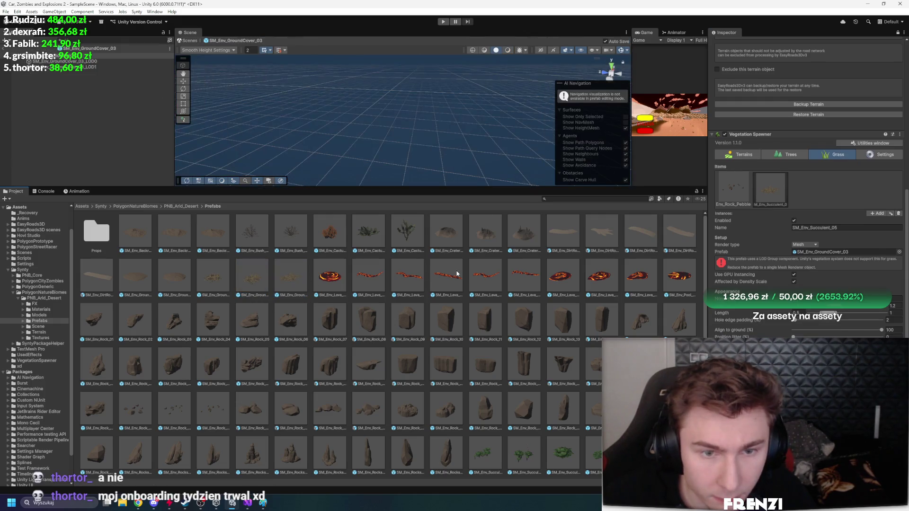
# Add a third tree species and choose SM_Env_GroundCover_01 as its prefab
pyautogui.scroll(5, 469, 118)
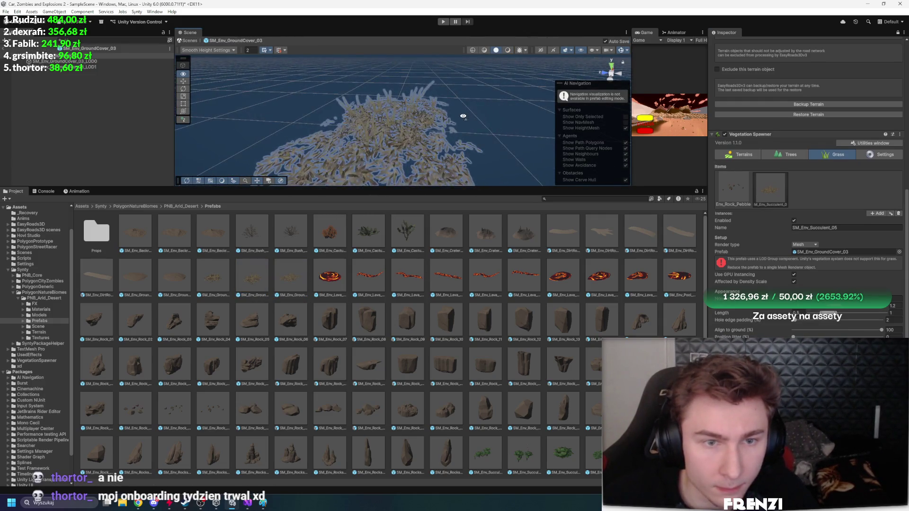
pyautogui.scroll(-5, 479, 123)
pyautogui.click(795, 156)
pyautogui.click(878, 246)
pyautogui.click(903, 237)
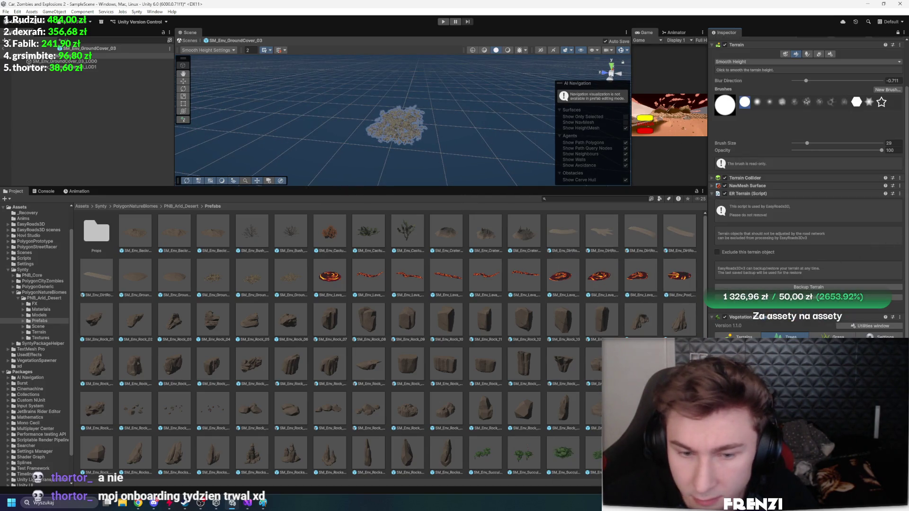
pyautogui.click(836, 337)
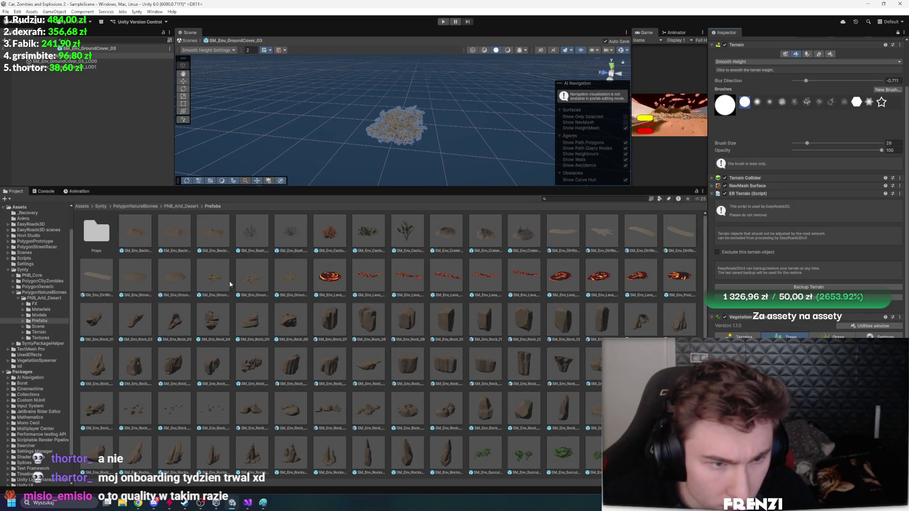
pyautogui.scroll(-4, 808, 190)
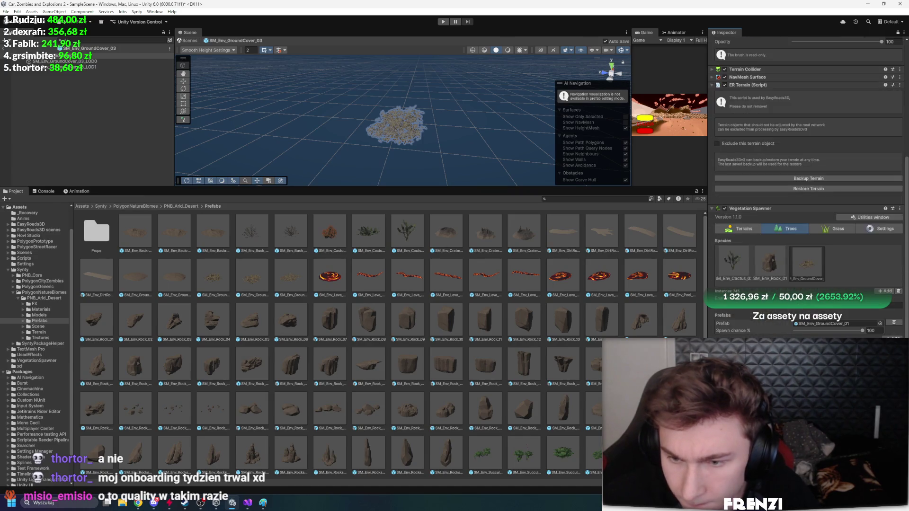
# Add the SM_Env_GroundCover_03 prefab to the third species' Prefab slot
pyautogui.click(880, 323)
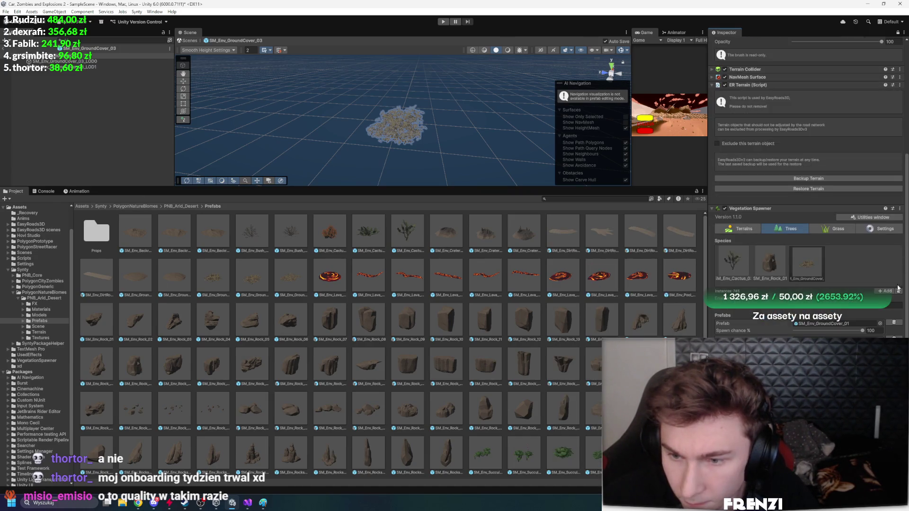
pyautogui.press('Escape')
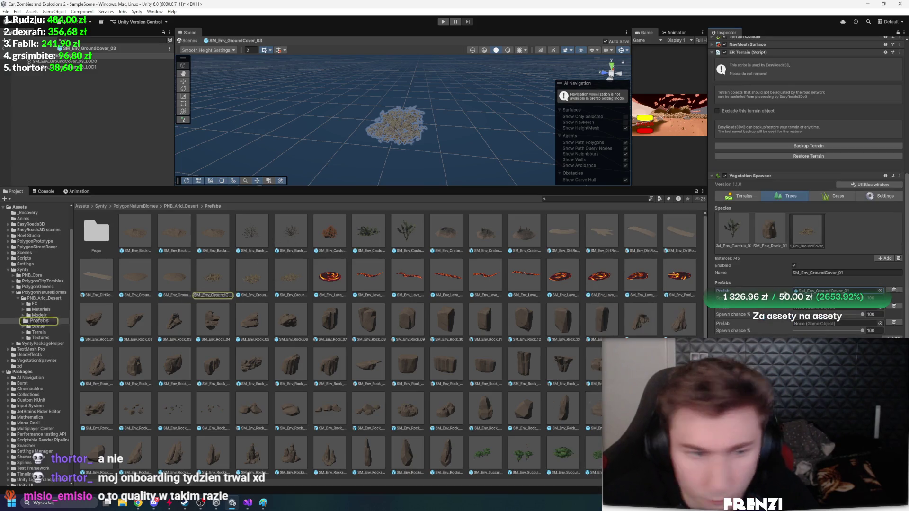
pyautogui.click(258, 280)
pyautogui.moveTo(258, 279)
pyautogui.mouseDown()
pyautogui.moveTo(832, 313)
pyautogui.moveTo(816, 331)
pyautogui.moveTo(820, 325)
pyautogui.mouseUp()
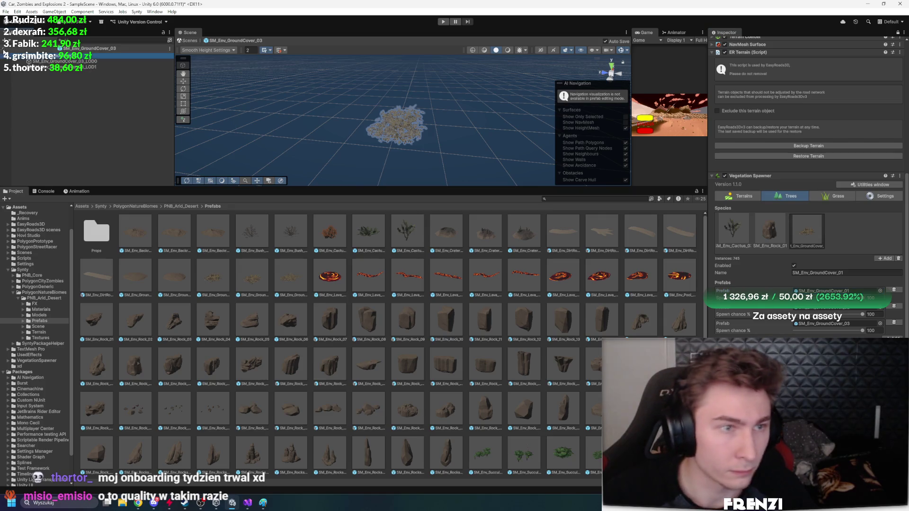
# Exit prefab editing back to the desert scene and enlarge the Scene view
pyautogui.click(7, 48)
pyautogui.moveTo(423, 186); pyautogui.dragTo(423, 337)
pyautogui.moveTo(268, 288)
pyautogui.mouseDown()
pyautogui.moveTo(288, 256)
pyautogui.moveTo(436, 223)
pyautogui.moveTo(431, 265)
pyautogui.moveTo(426, 251)
pyautogui.mouseUp()
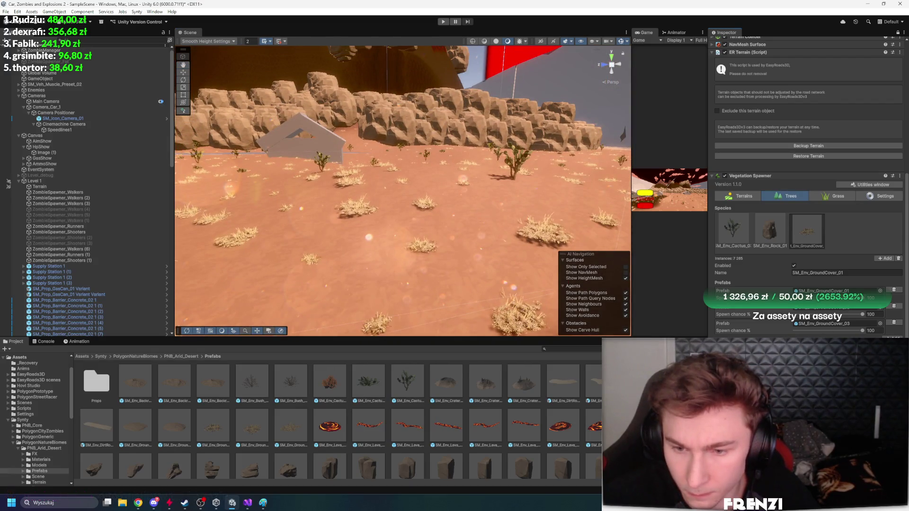
# Widen the ground-cover spacing, cutting it from 79,803 to 10,355 instances, and start a new species
pyautogui.moveTo(380, 269)
pyautogui.mouseDown()
pyautogui.moveTo(539, 251)
pyautogui.moveTo(231, 269)
pyautogui.mouseUp()
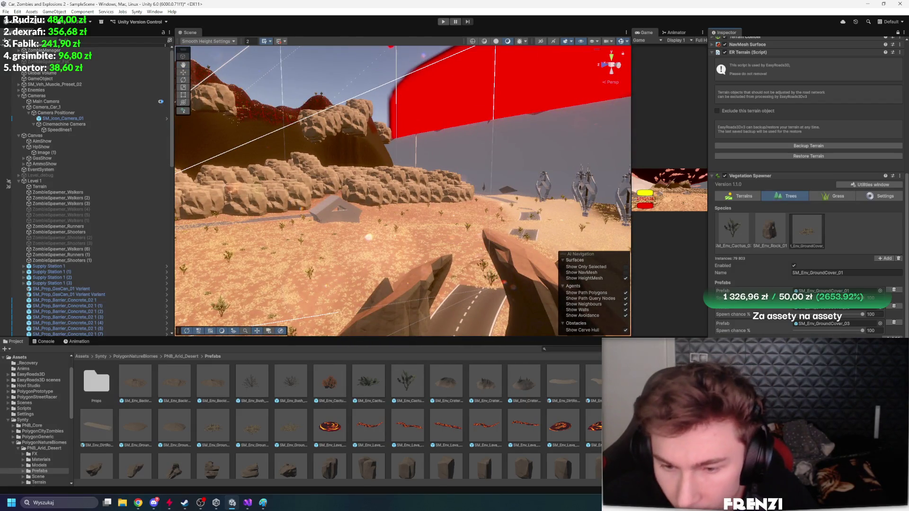
pyautogui.scroll(-2, 808, 213)
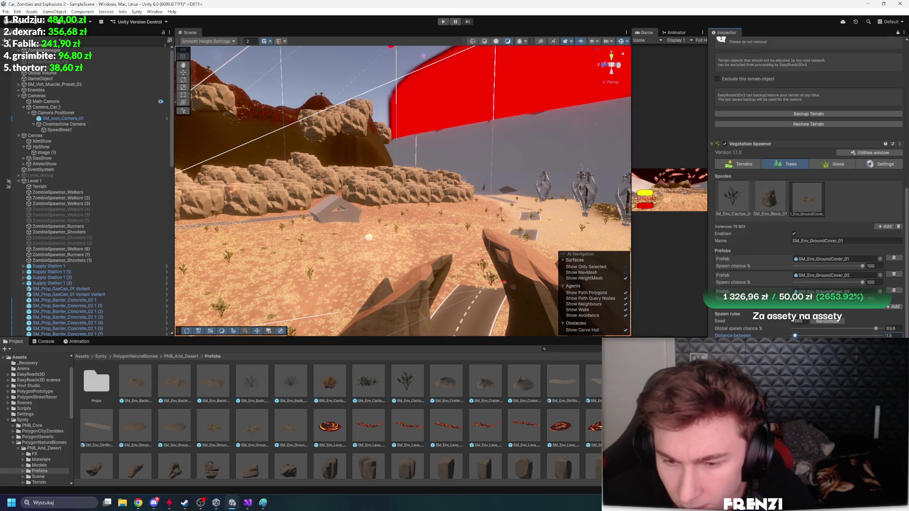
pyautogui.press('Return')
pyautogui.press('w')
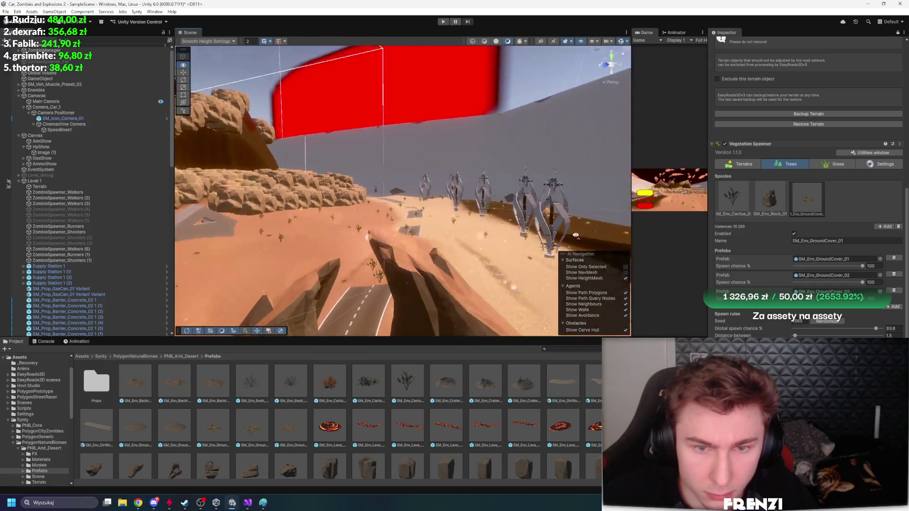
pyautogui.press('s')
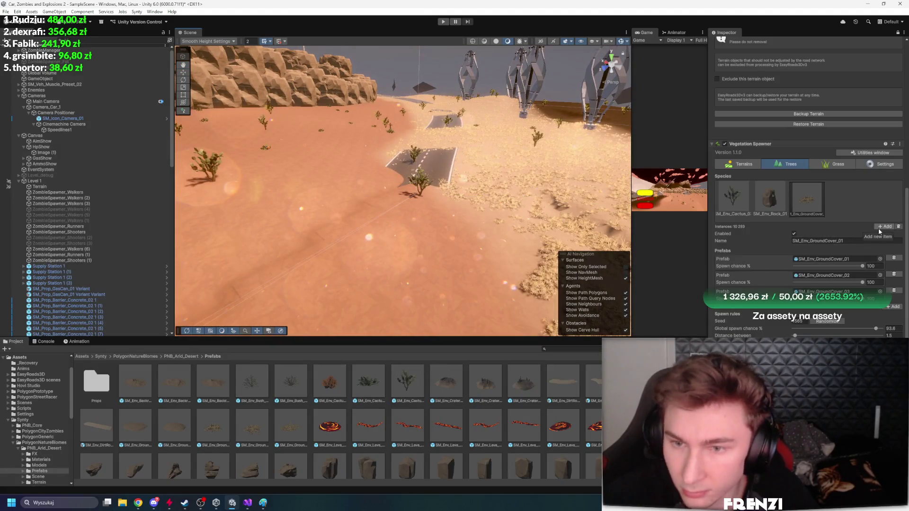
pyautogui.click(879, 228)
pyautogui.click(904, 224)
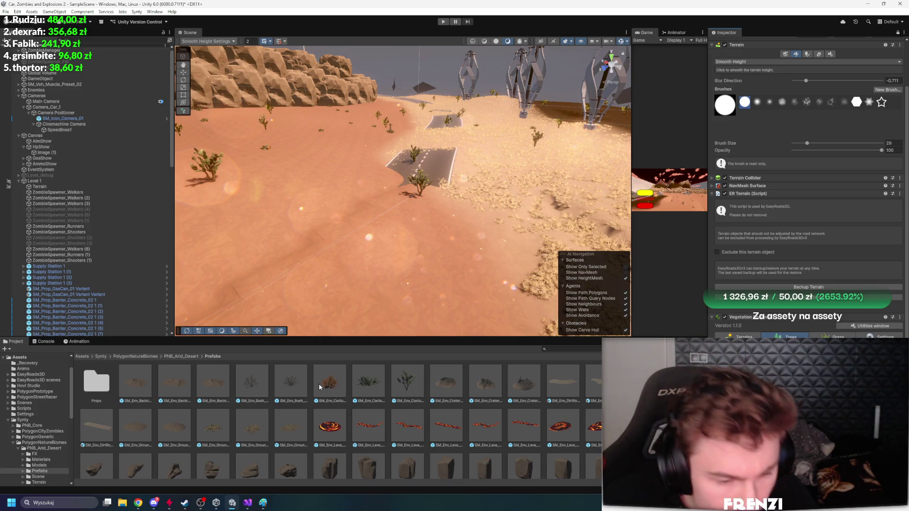
# Drag SM_Env_Bush_Bramble_02 into the bramble species' second Prefab slot, giving 267 bushes
pyautogui.moveTo(365, 274); pyautogui.dragTo(431, 281)
pyautogui.scroll(-5, 326, 433)
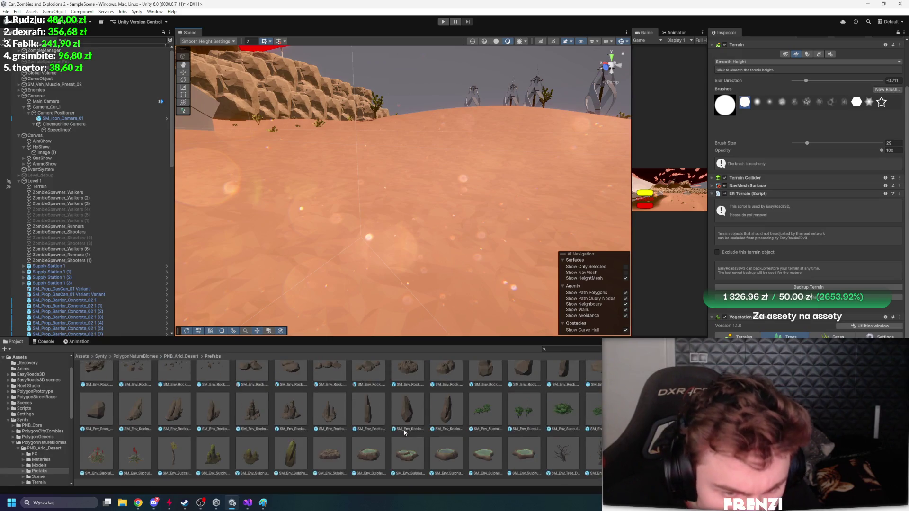
pyautogui.scroll(5, 307, 437)
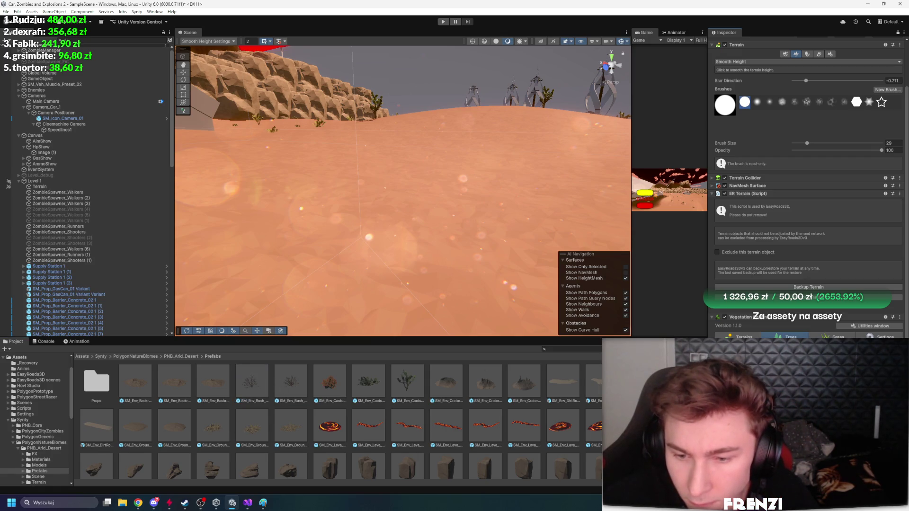
pyautogui.scroll(-4, 809, 189)
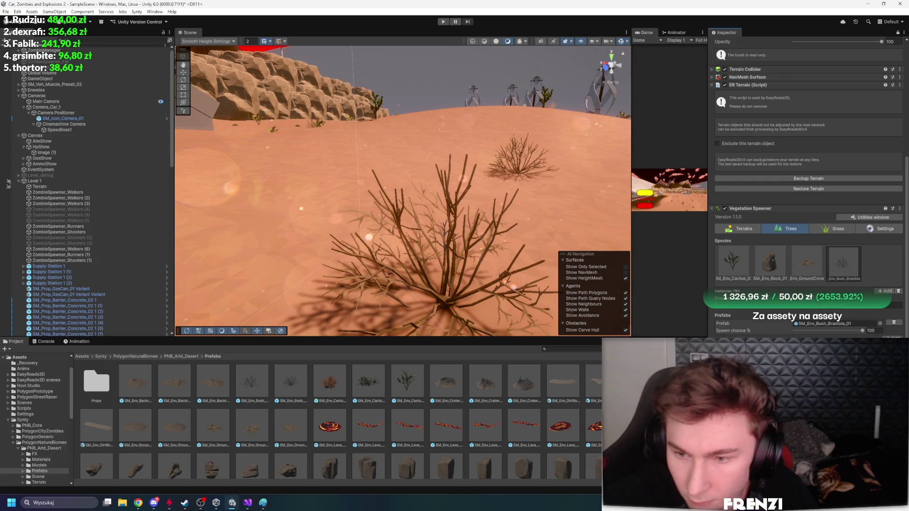
pyautogui.click(880, 323)
pyautogui.press('Escape')
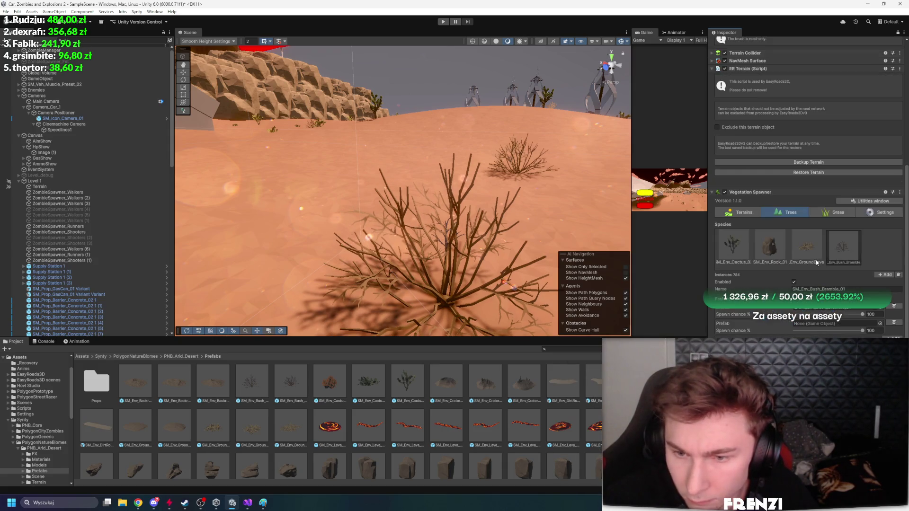
pyautogui.moveTo(294, 381); pyautogui.dragTo(827, 327)
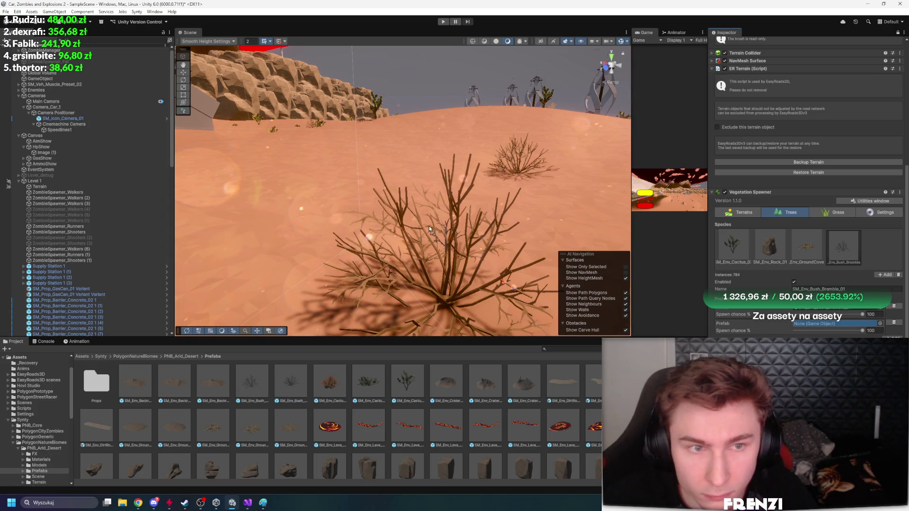
pyautogui.keyDown('alt'); pyautogui.moveTo(505, 283); pyautogui.dragTo(503, 236); pyautogui.keyUp('alt')
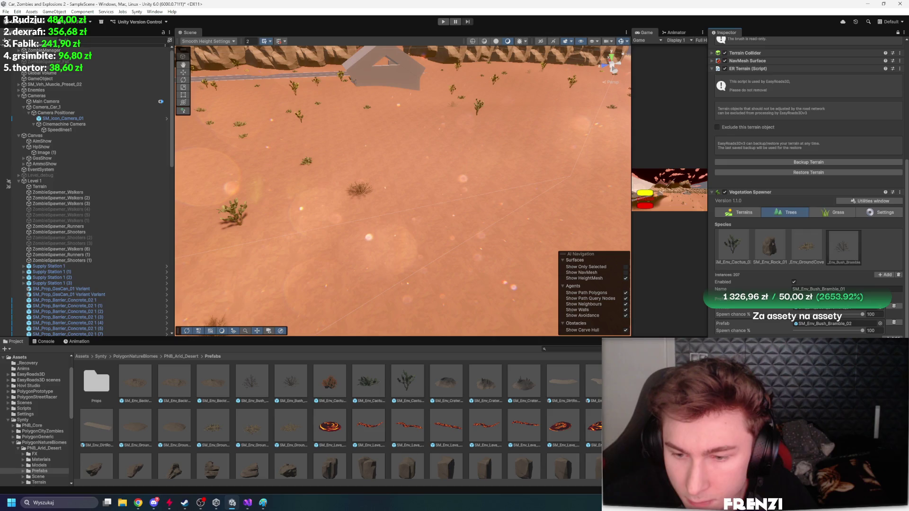
pyautogui.scroll(-3, 808, 189)
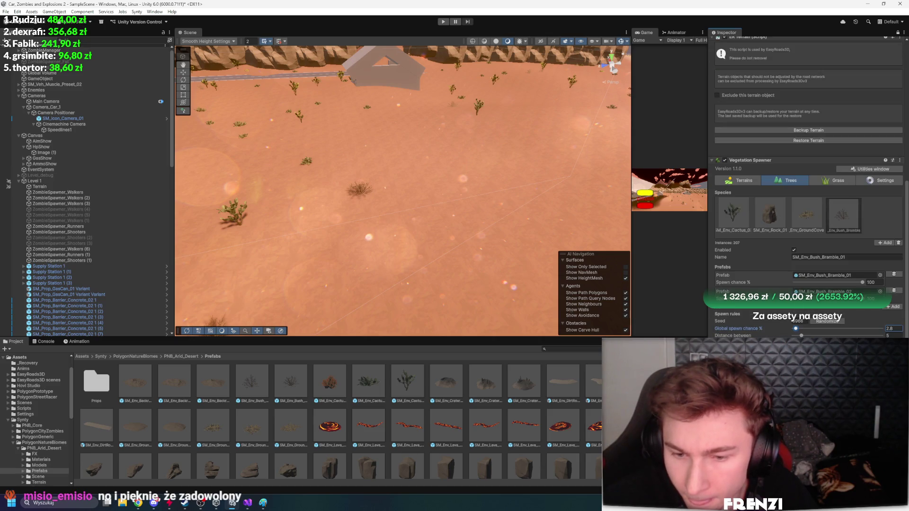
# Erase a few bushes, then paint Bush_Bramble across the desert to about 2,122 bushes
pyautogui.scroll(3, 809, 190)
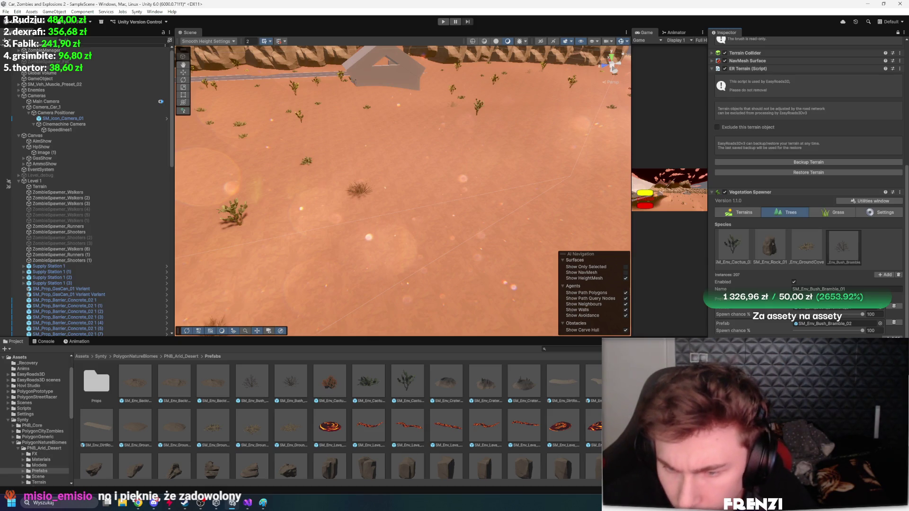
pyautogui.press('w')
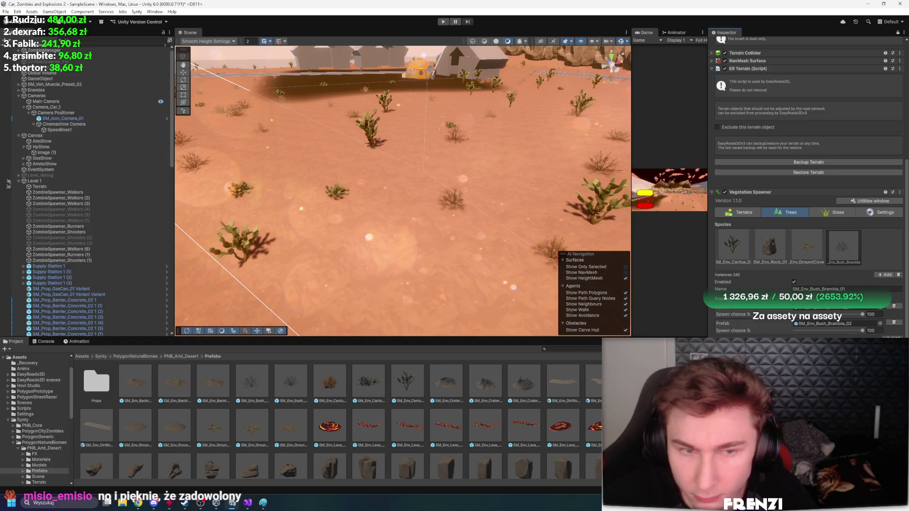
pyautogui.keyDown('shift'); pyautogui.click(498, 281); pyautogui.keyUp('shift')
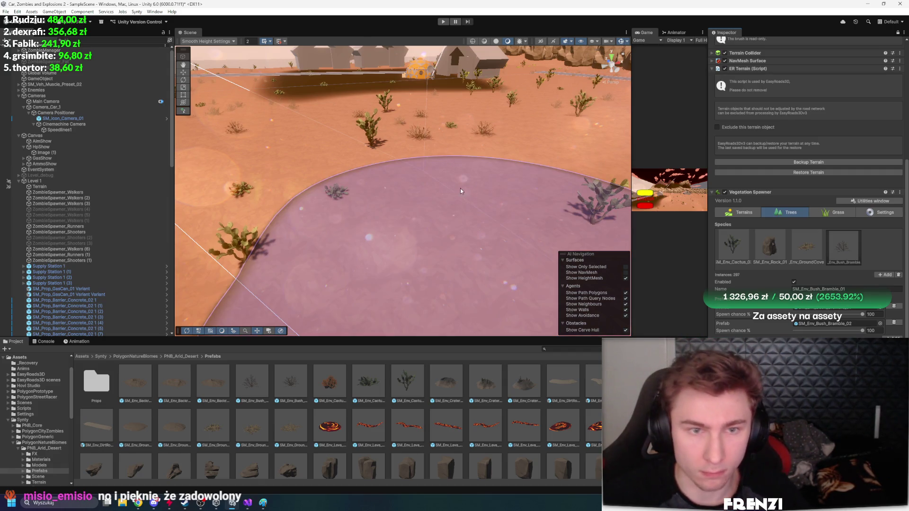
pyautogui.click(468, 178)
pyautogui.moveTo(550, 169)
pyautogui.mouseDown()
pyautogui.moveTo(260, 211)
pyautogui.moveTo(398, 207)
pyautogui.moveTo(265, 190)
pyautogui.moveTo(379, 184)
pyautogui.mouseUp()
# Review the cactus species and remove a stray cactus near the rock ramp
pyautogui.click(793, 233)
pyautogui.click(732, 247)
pyautogui.moveTo(384, 227)
pyautogui.mouseDown()
pyautogui.moveTo(328, 278)
pyautogui.moveTo(438, 260)
pyautogui.moveTo(510, 224)
pyautogui.moveTo(481, 238)
pyautogui.moveTo(367, 238)
pyautogui.moveTo(513, 254)
pyautogui.moveTo(424, 252)
pyautogui.moveTo(410, 220)
pyautogui.moveTo(512, 287)
pyautogui.mouseUp()
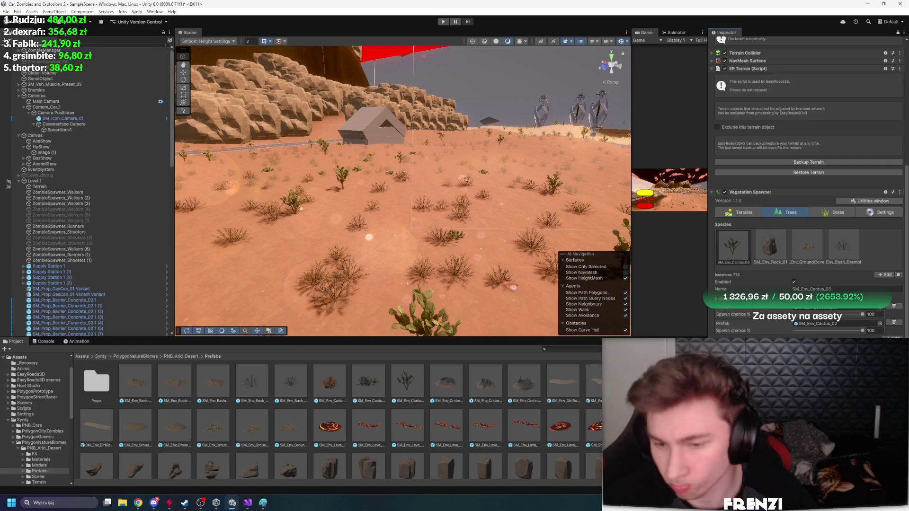
pyautogui.keyDown('shift'); pyautogui.click(511, 286); pyautogui.keyUp('shift')
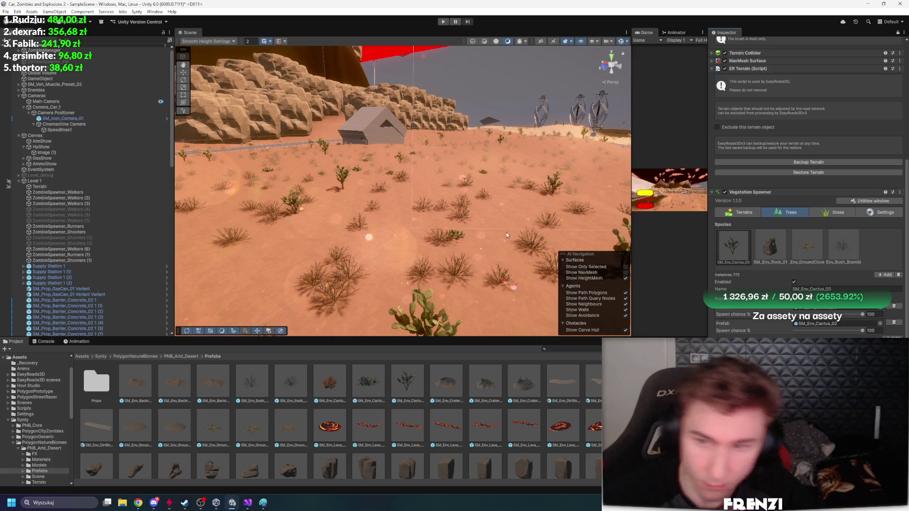
pyautogui.moveTo(518, 213)
pyautogui.mouseDown()
pyautogui.moveTo(472, 224)
pyautogui.moveTo(467, 204)
pyautogui.mouseUp()
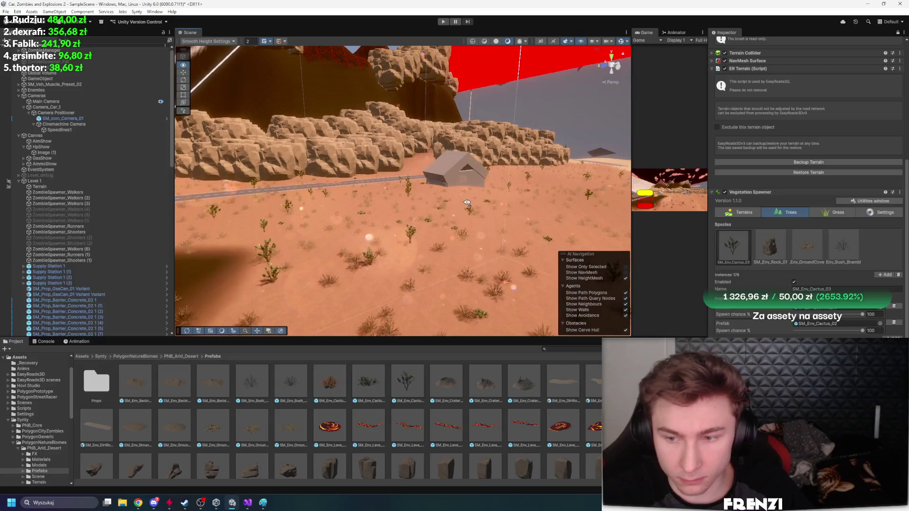
pyautogui.click(881, 212)
pyautogui.scroll(3, 867, 223)
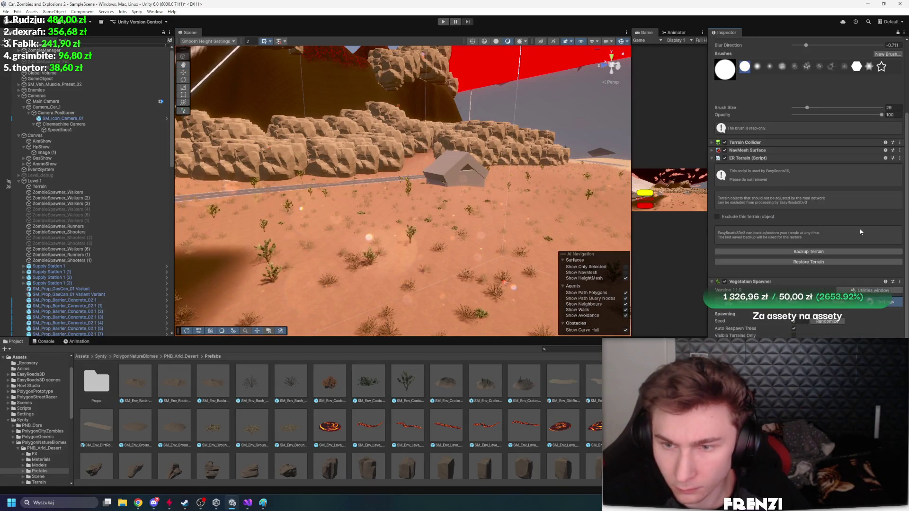
pyautogui.click(786, 301)
pyautogui.scroll(-5, 847, 326)
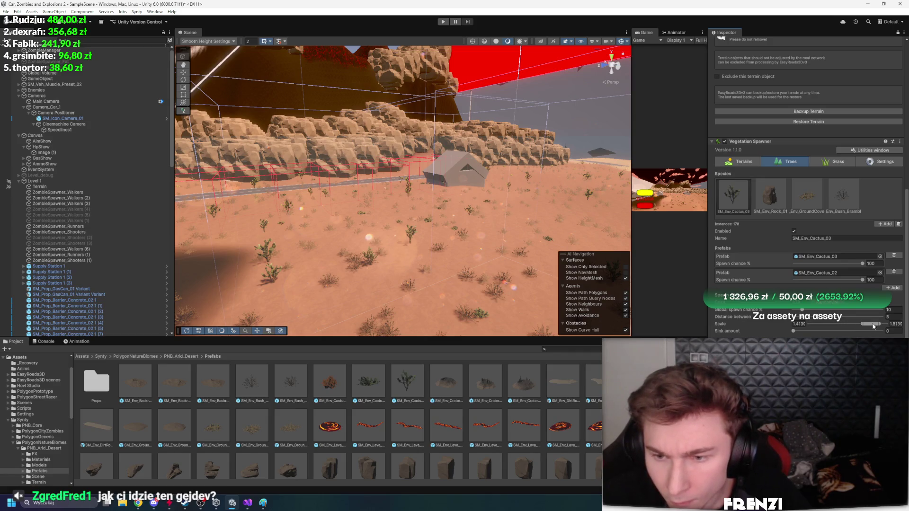
pyautogui.moveTo(510, 251)
pyautogui.mouseDown()
pyautogui.moveTo(387, 253)
pyautogui.moveTo(426, 275)
pyautogui.moveTo(444, 321)
pyautogui.moveTo(274, 270)
pyautogui.moveTo(233, 159)
pyautogui.moveTo(440, 180)
pyautogui.mouseUp()
# Add an SM_Env_Cactus_01 vegetation species with Distance between set to 1.9
pyautogui.click(880, 258)
pyautogui.click(904, 218)
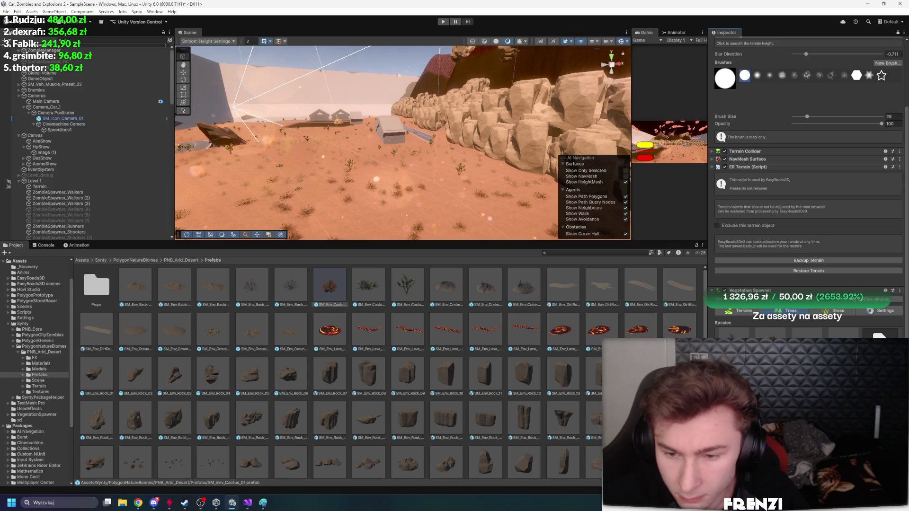
pyautogui.scroll(-3, 750, 330)
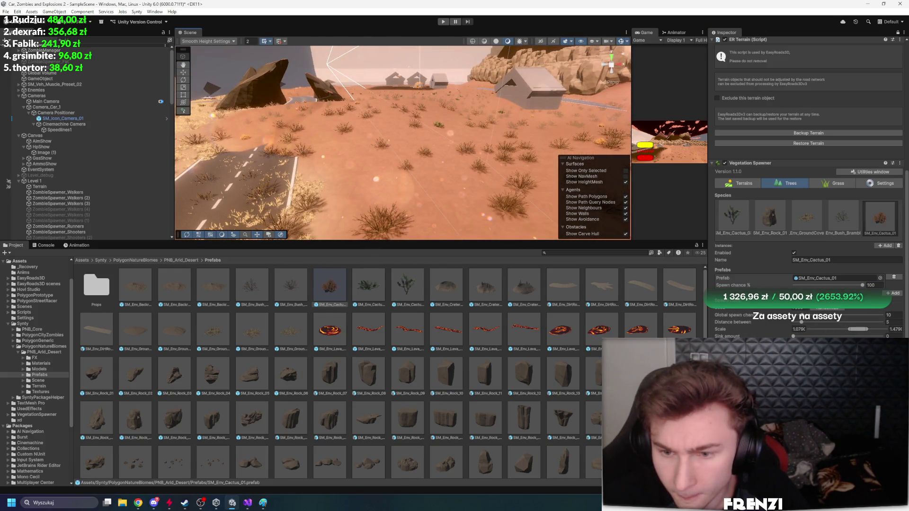
pyautogui.moveTo(800, 323); pyautogui.dragTo(797, 322)
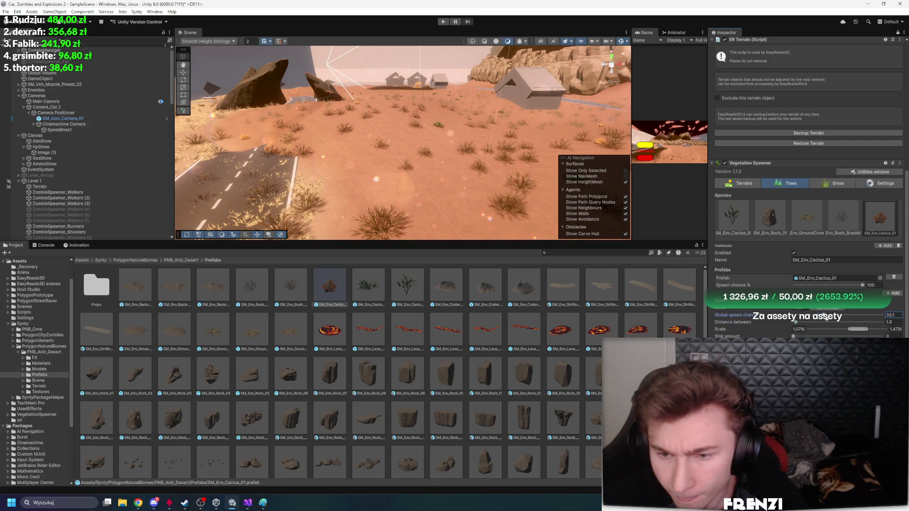
# Check the SM_Env_Rock_01 and bramble bush species, then show the spawner's respawn settings
pyautogui.click(770, 216)
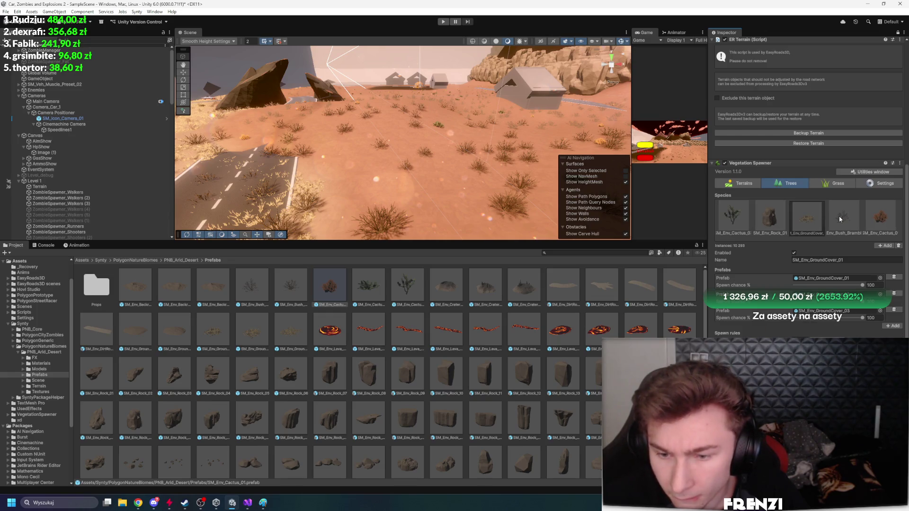
pyautogui.scroll(-2, 811, 218)
pyautogui.click(847, 181)
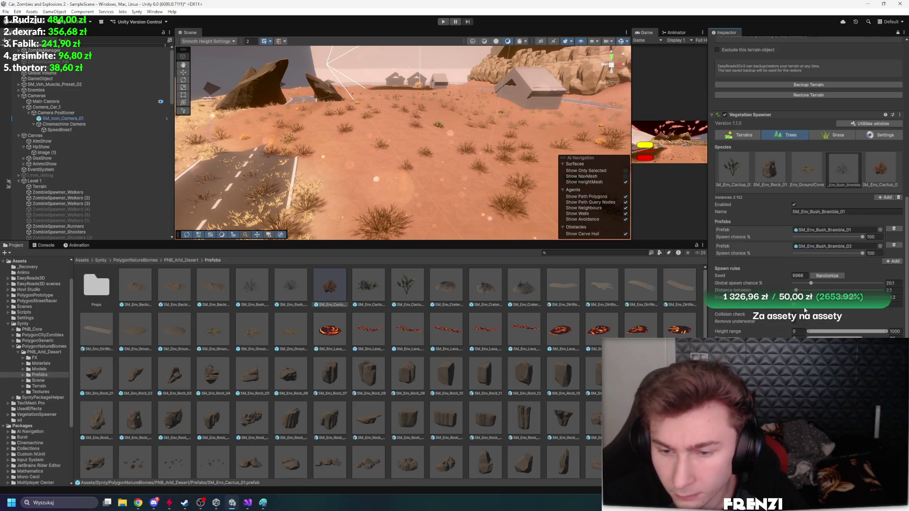
pyautogui.scroll(5, 842, 265)
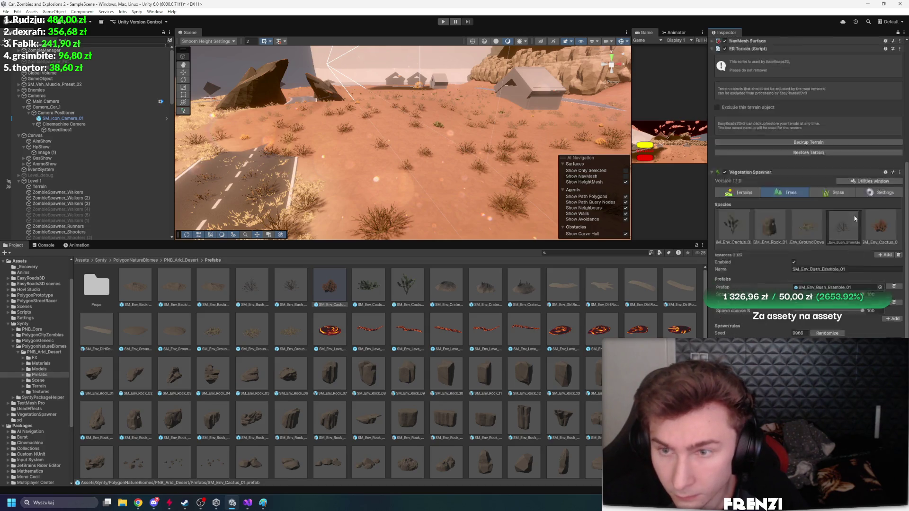
pyautogui.click(862, 280)
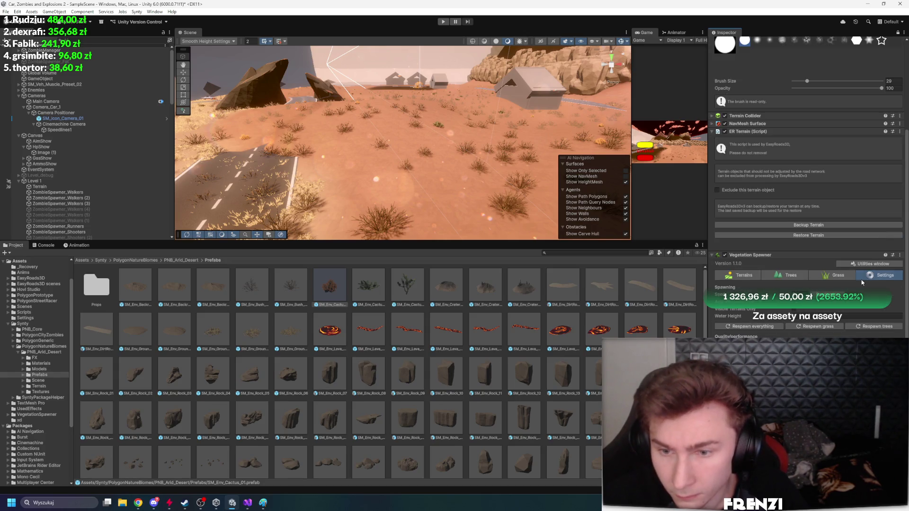
# Respawn all vegetation on the terrain and look over the spawned rocks
pyautogui.click(776, 327)
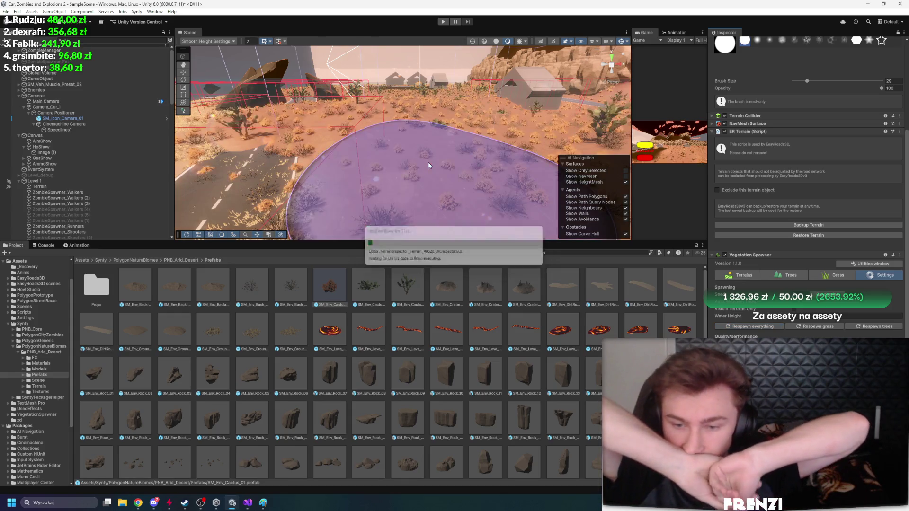
pyautogui.moveTo(427, 161)
pyautogui.mouseDown()
pyautogui.moveTo(320, 131)
pyautogui.moveTo(602, 168)
pyautogui.mouseUp()
pyautogui.scroll(10, 520, 142)
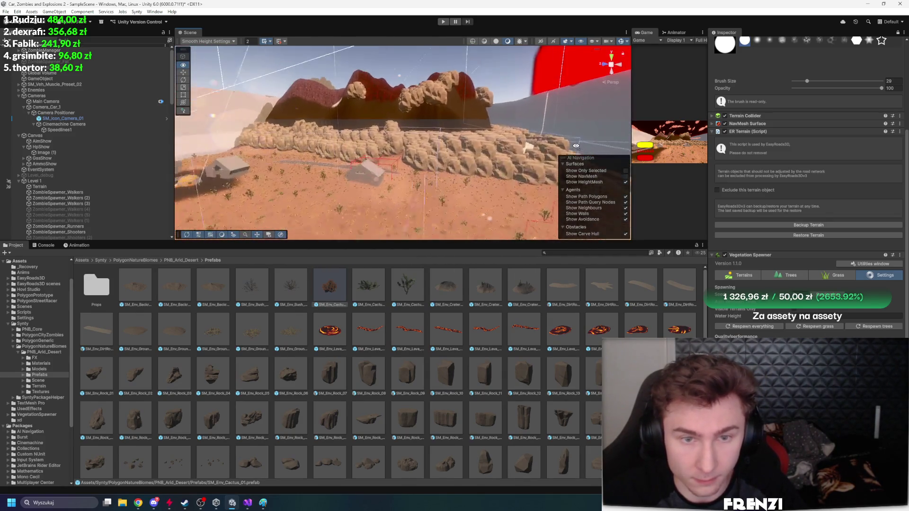
# Locate SM_Env_Rock_Cliff_01 from the tree species list and open it in Prefab Mode
pyautogui.click(777, 279)
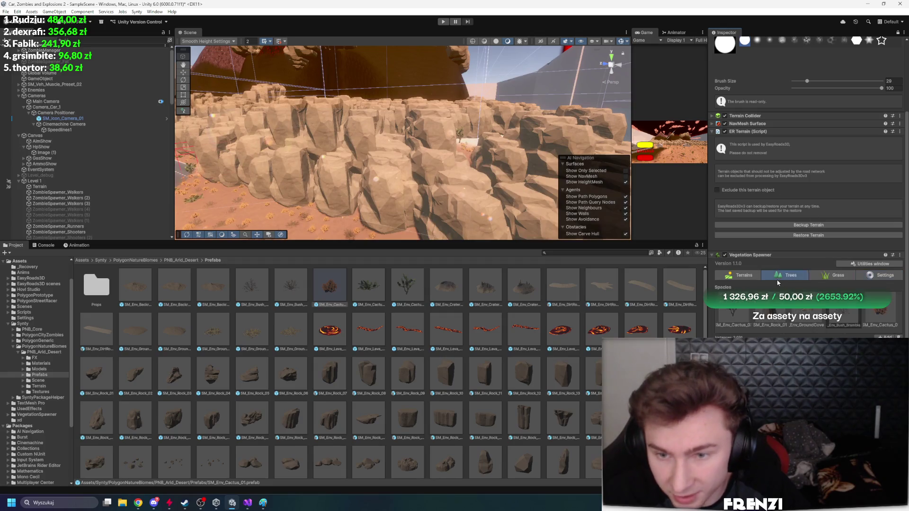
pyautogui.scroll(-3, 769, 308)
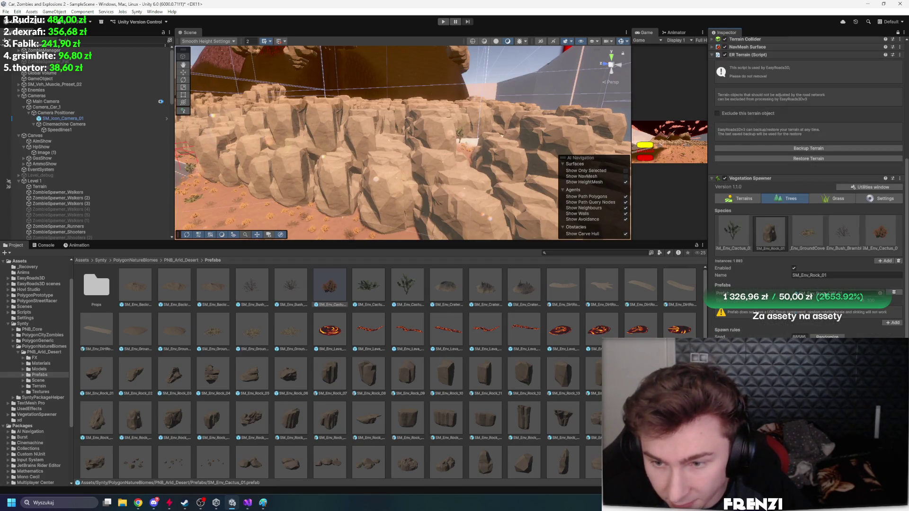
pyautogui.click(805, 293)
pyautogui.click(140, 385)
pyautogui.doubleClick(138, 378)
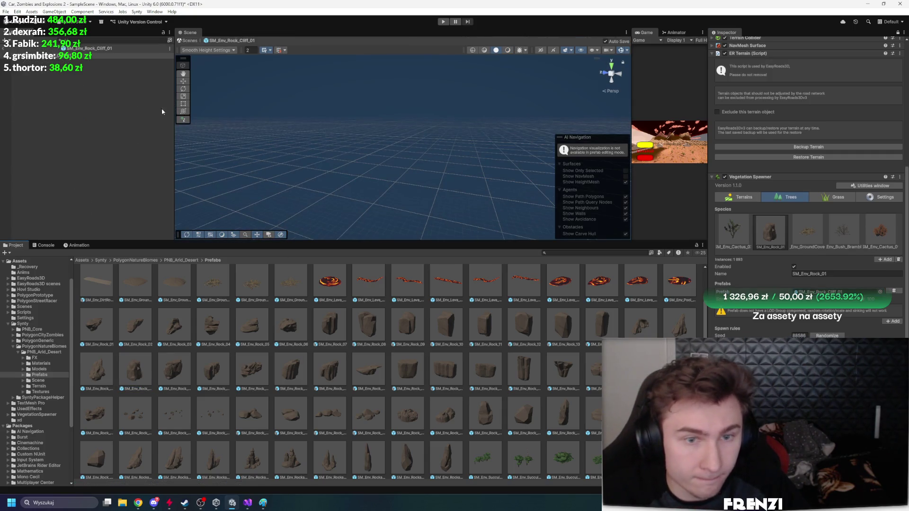
# Add an LOD Group component to the SM_Env_Rock_Cliff_01 prefab
pyautogui.moveTo(445, 164)
pyautogui.mouseDown()
pyautogui.moveTo(552, 156)
pyautogui.moveTo(468, 167)
pyautogui.mouseUp()
pyautogui.scroll(3, 559, 395)
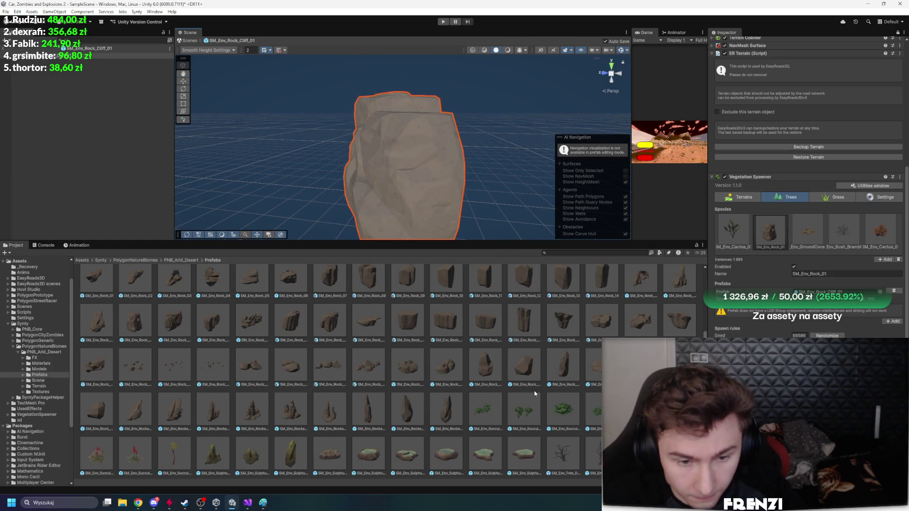
pyautogui.scroll(5, 734, 93)
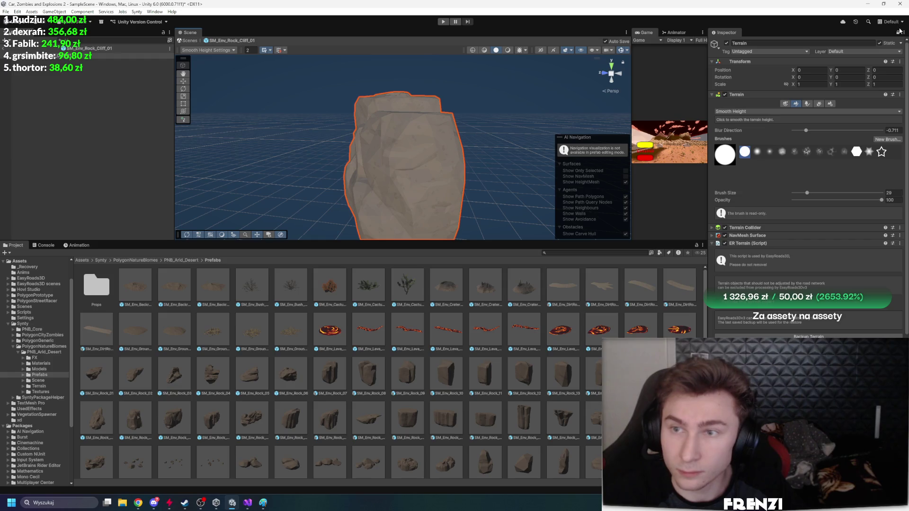
pyautogui.click(899, 32)
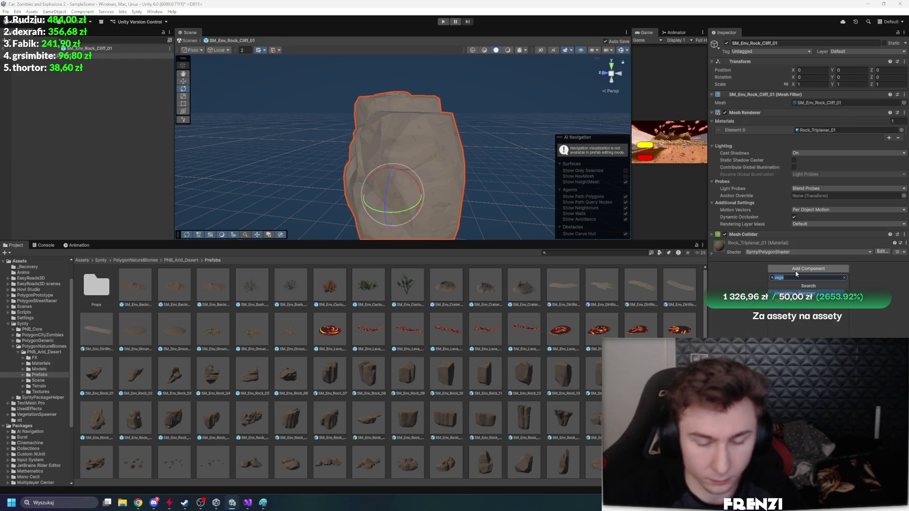
pyautogui.press('Return')
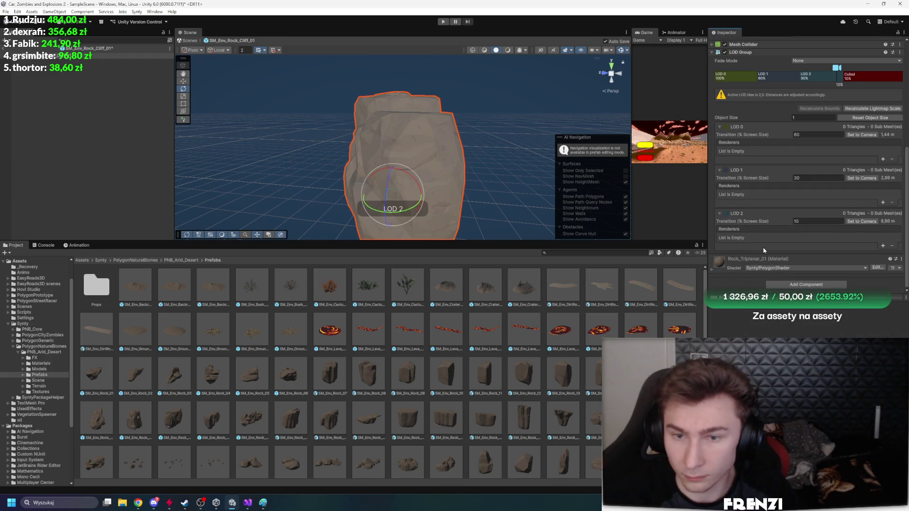
# Assign the rock's Mesh Renderer to LOD 0, LOD 1 and LOD 2
pyautogui.click(883, 245)
pyautogui.click(883, 203)
pyautogui.click(883, 159)
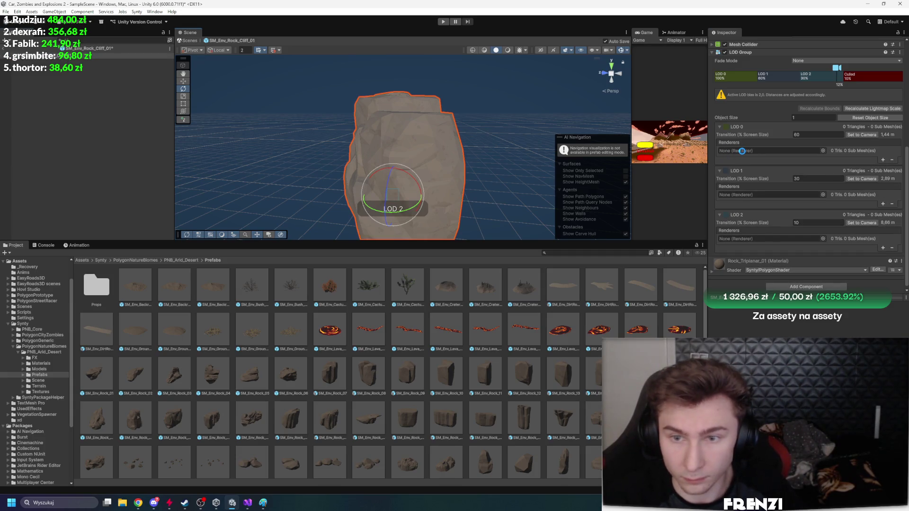
pyautogui.moveTo(743, 151); pyautogui.dragTo(743, 151)
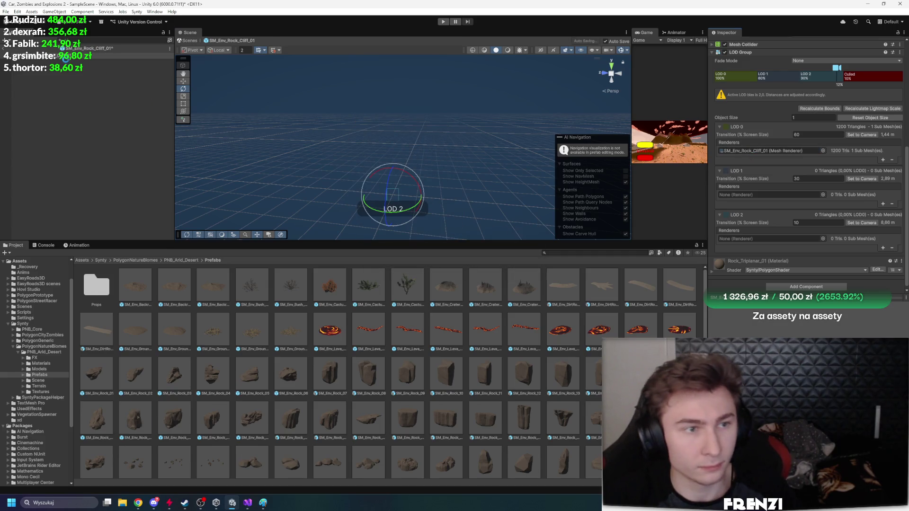
pyautogui.moveTo(89, 48); pyautogui.dragTo(768, 196)
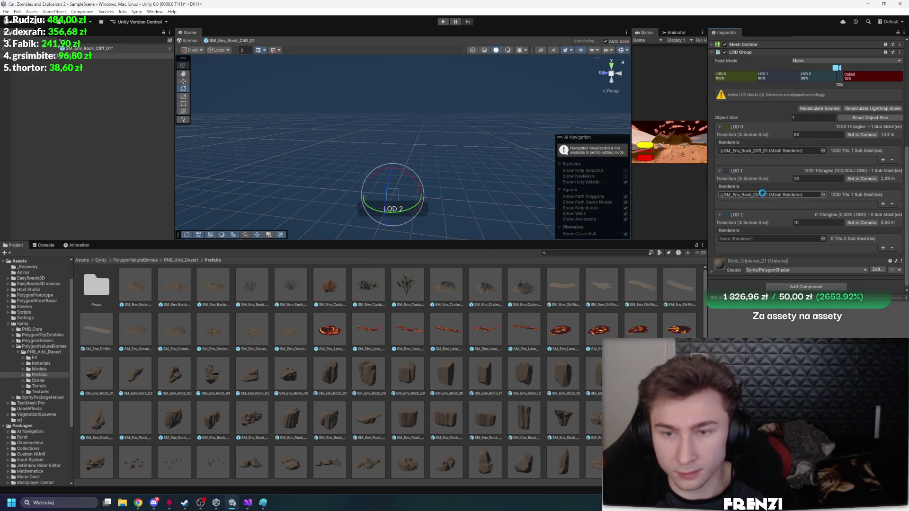
pyautogui.moveTo(61, 48)
pyautogui.mouseDown()
pyautogui.moveTo(135, 416)
pyautogui.moveTo(415, 131)
pyautogui.moveTo(771, 239)
pyautogui.mouseUp()
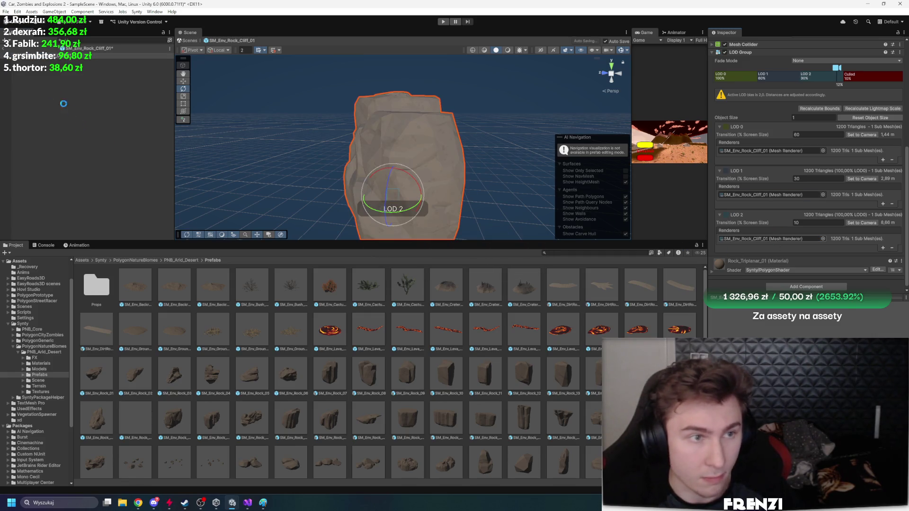
# Exit Prefab Mode and select the Terrain in the desert scene
pyautogui.click(6, 49)
pyautogui.moveTo(455, 156); pyautogui.dragTo(469, 156)
pyautogui.click(258, 103)
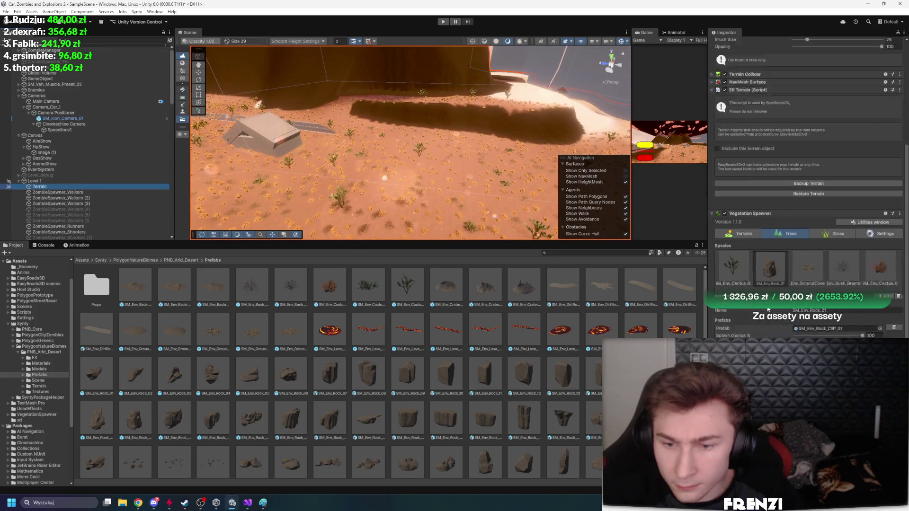
# Respawn the rock species across the terrain
pyautogui.scroll(-3, 766, 308)
pyautogui.click(808, 350)
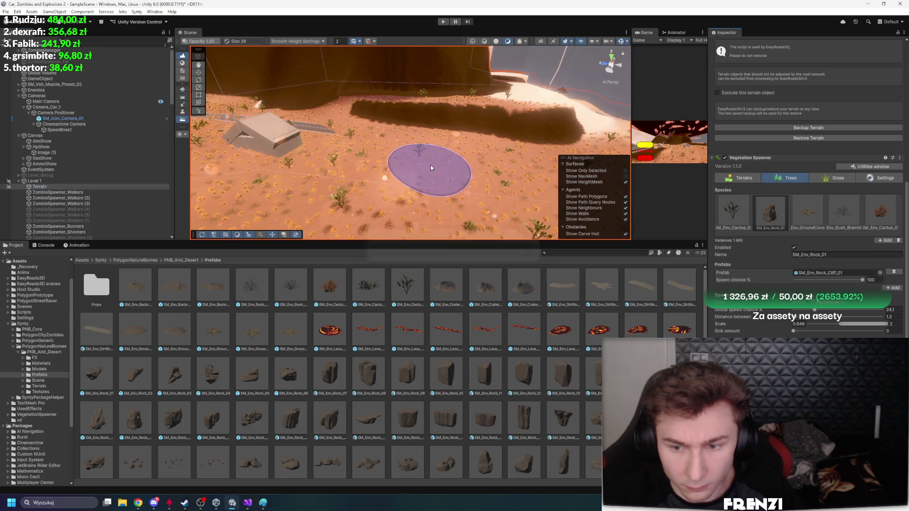
pyautogui.moveTo(428, 165)
pyautogui.mouseDown()
pyautogui.moveTo(426, 131)
pyautogui.moveTo(513, 201)
pyautogui.mouseUp()
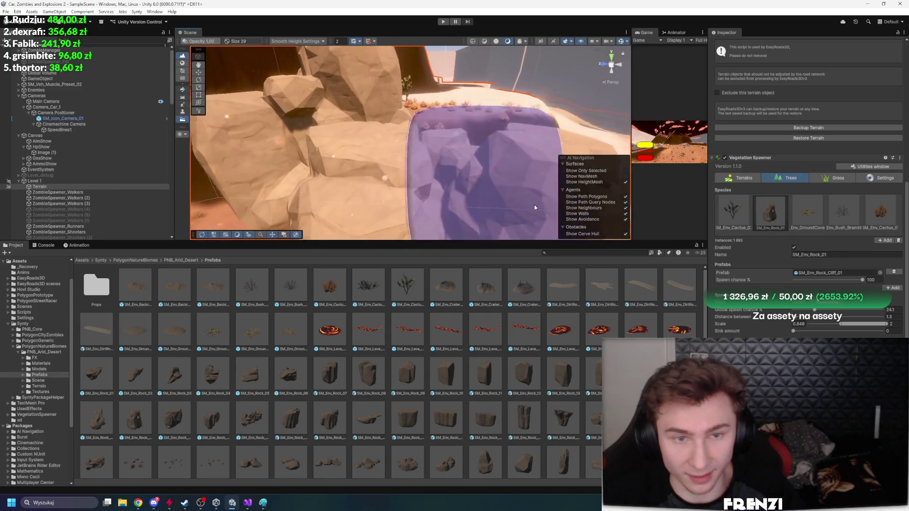
# Lower the rock cliff prefab's LOD culling threshold to about 2%, then inspect the rock ring
pyautogui.doubleClick(826, 273)
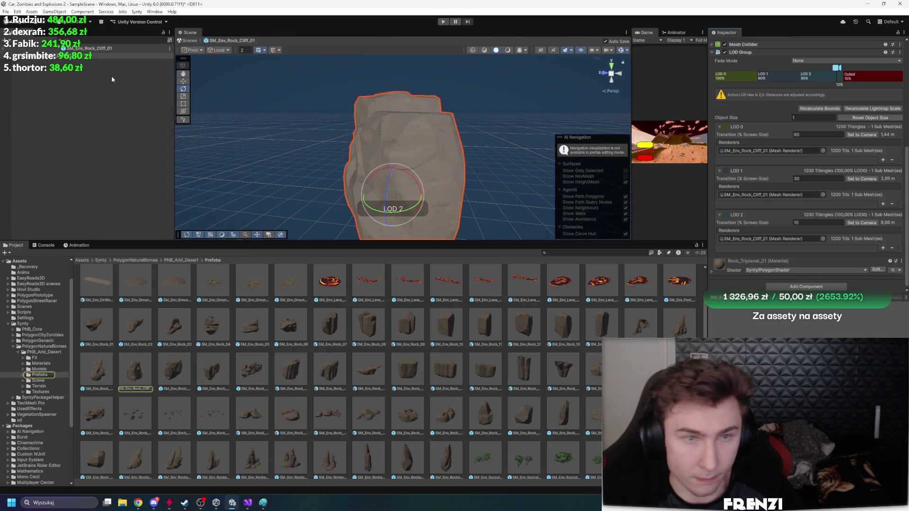
pyautogui.scroll(5, 808, 191)
pyautogui.moveTo(844, 185); pyautogui.dragTo(882, 190)
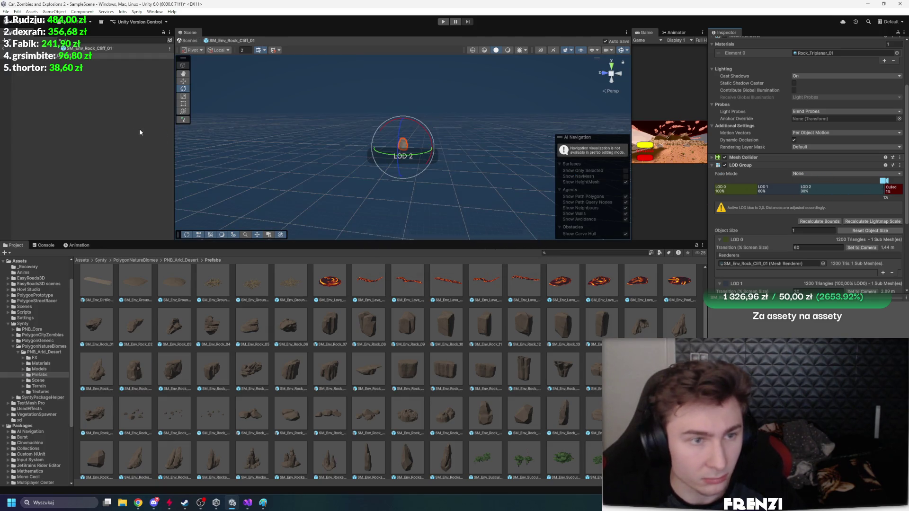
pyautogui.click(9, 47)
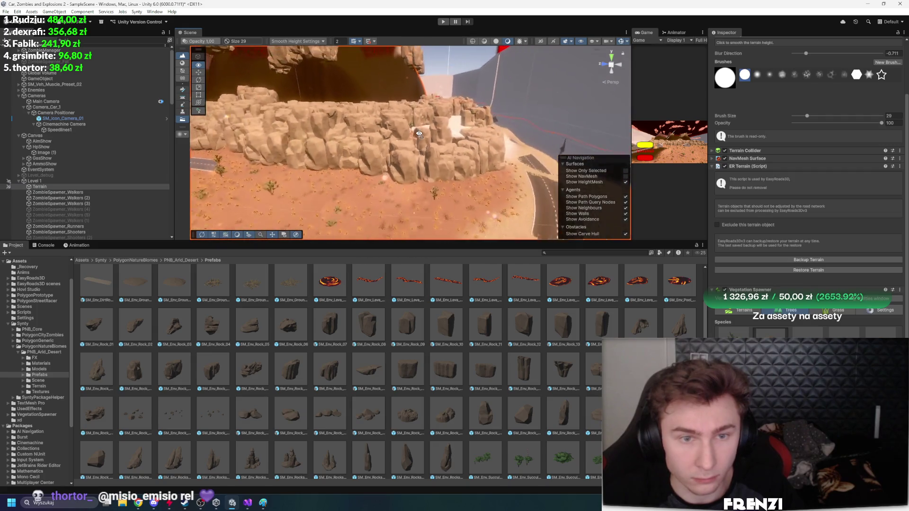
pyautogui.press('w')
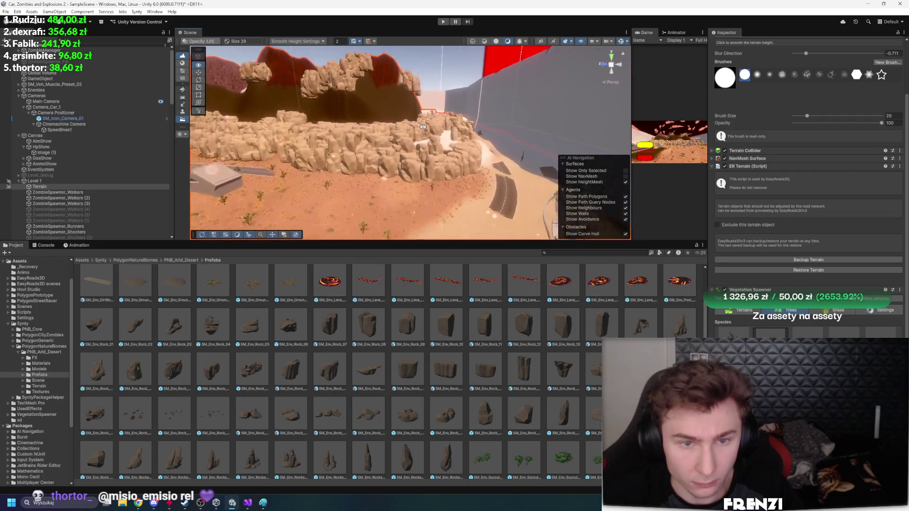
pyautogui.press('s')
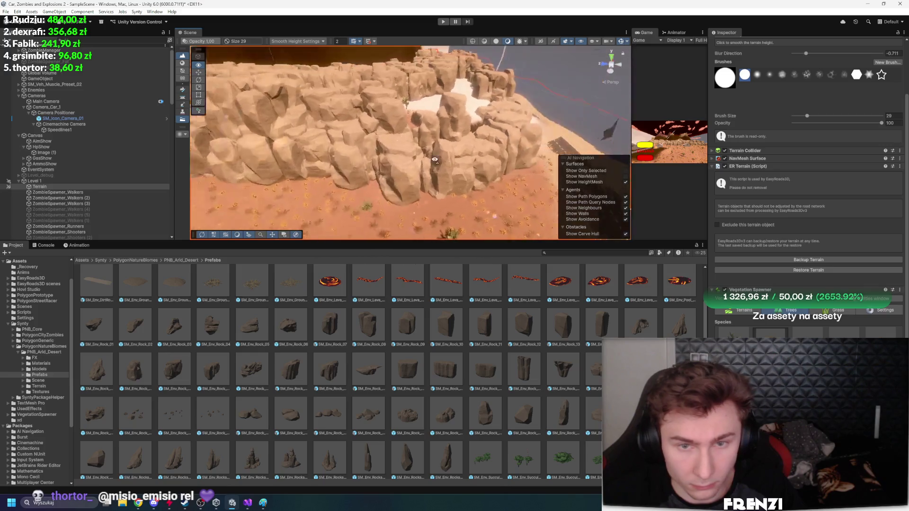
pyautogui.scroll(-5, 787, 333)
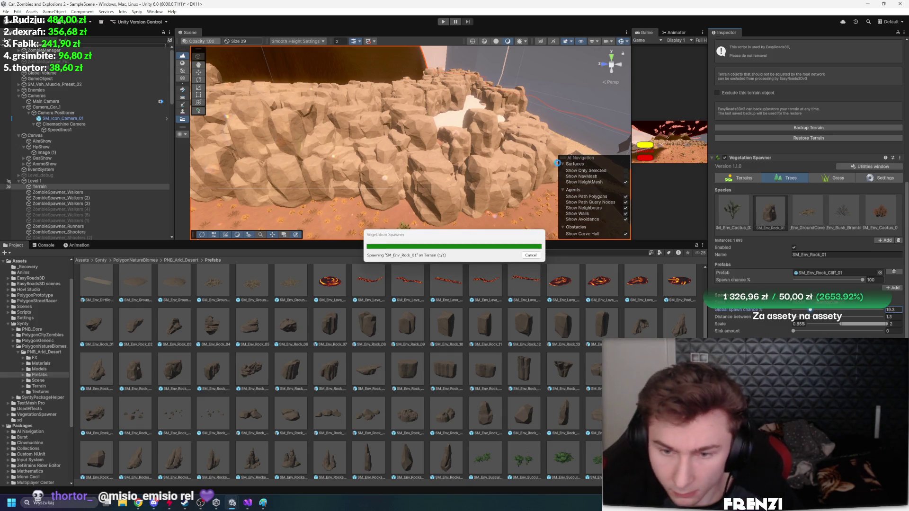
# Enlarge the Scene view by dragging the splitter down and orbit around the walled arena
pyautogui.moveTo(555, 163)
pyautogui.mouseDown()
pyautogui.moveTo(502, 172)
pyautogui.moveTo(413, 220)
pyautogui.moveTo(487, 221)
pyautogui.moveTo(479, 377)
pyautogui.mouseUp()
pyautogui.moveTo(479, 369)
pyautogui.mouseDown()
pyautogui.moveTo(349, 187)
pyautogui.moveTo(285, 234)
pyautogui.moveTo(205, 254)
pyautogui.moveTo(216, 234)
pyautogui.moveTo(245, 297)
pyautogui.moveTo(378, 272)
pyautogui.moveTo(265, 256)
pyautogui.mouseUp()
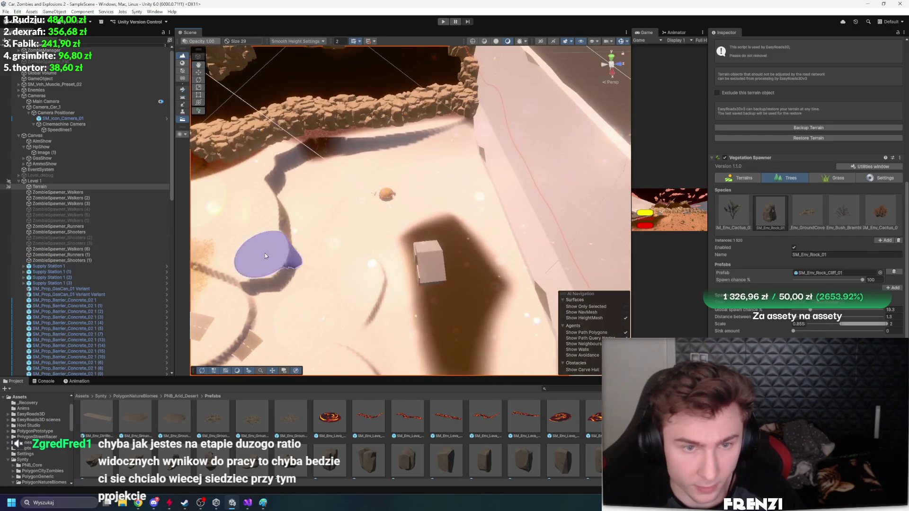
pyautogui.scroll(-5, 92, 266)
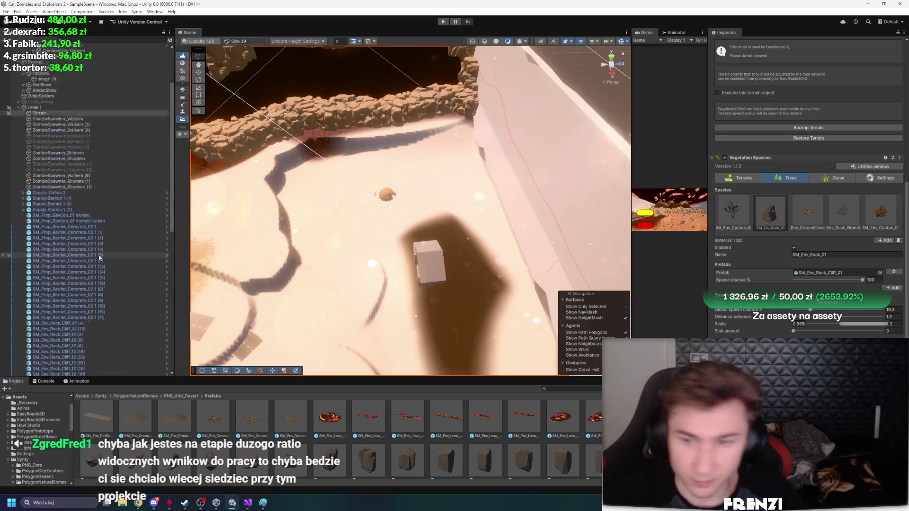
pyautogui.scroll(5, 775, 237)
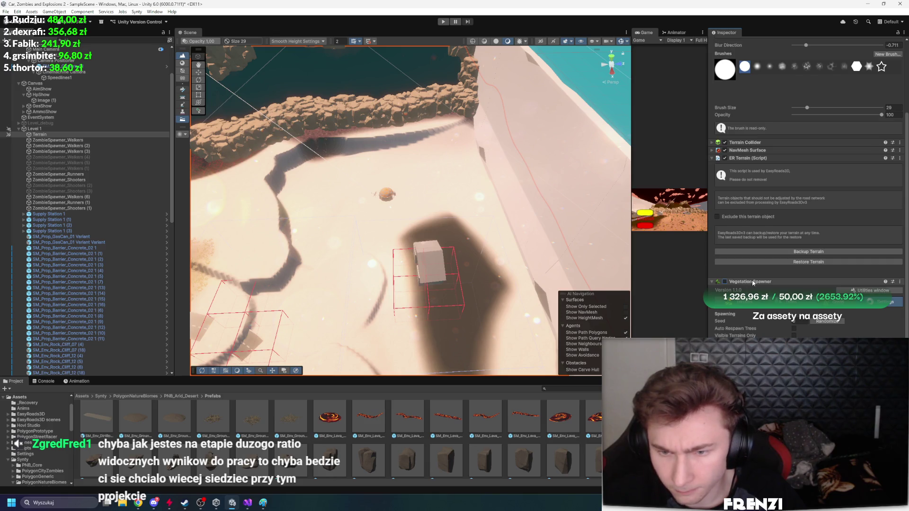
pyautogui.moveTo(416, 243)
pyautogui.mouseDown()
pyautogui.moveTo(341, 300)
pyautogui.moveTo(244, 219)
pyautogui.moveTo(321, 256)
pyautogui.moveTo(351, 284)
pyautogui.moveTo(461, 243)
pyautogui.moveTo(426, 228)
pyautogui.moveTo(264, 99)
pyautogui.moveTo(304, 148)
pyautogui.moveTo(465, 194)
pyautogui.moveTo(237, 211)
pyautogui.moveTo(179, 199)
pyautogui.mouseUp()
pyautogui.hotkey('ctrl', 'z')
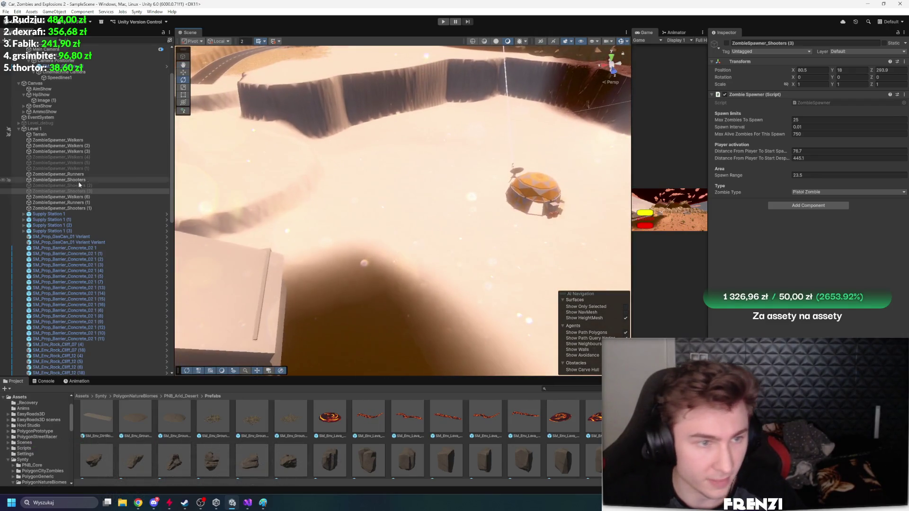
# Select the Terrain and switch to the Paint Texture tool with the sand layers
pyautogui.click(67, 129)
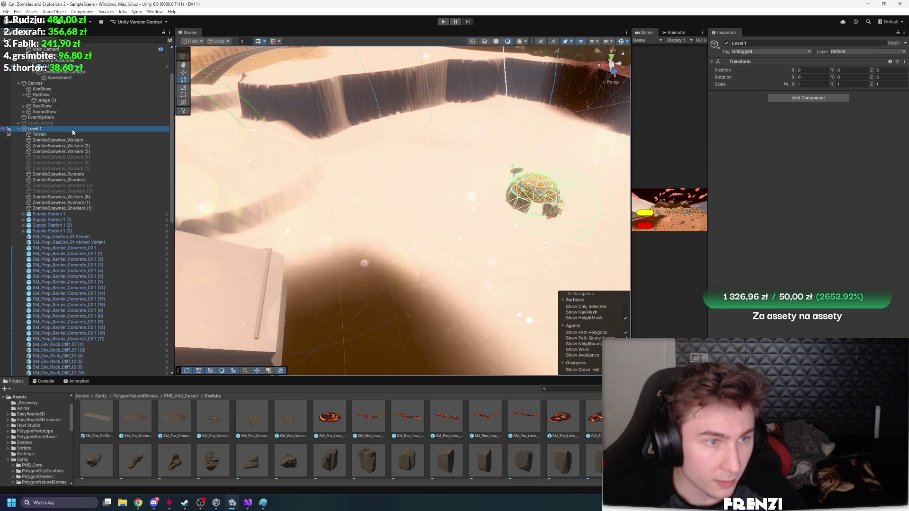
pyautogui.click(73, 134)
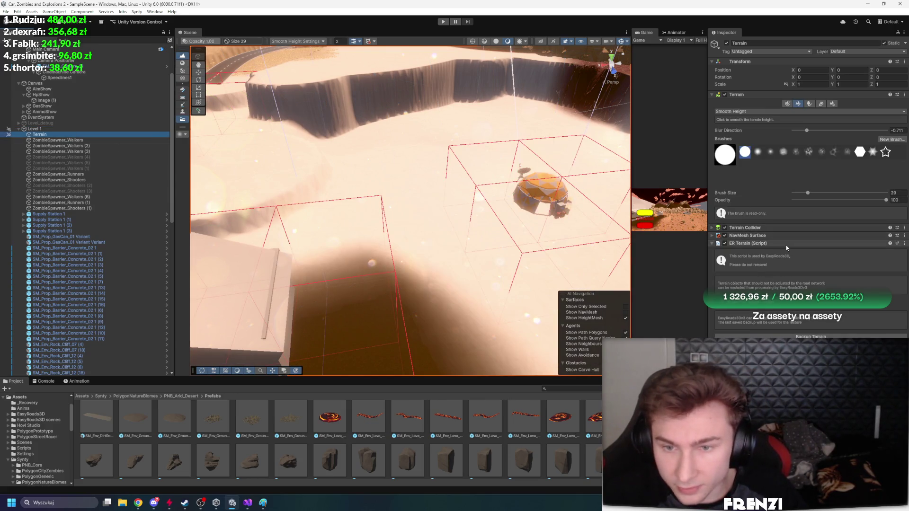
pyautogui.click(809, 104)
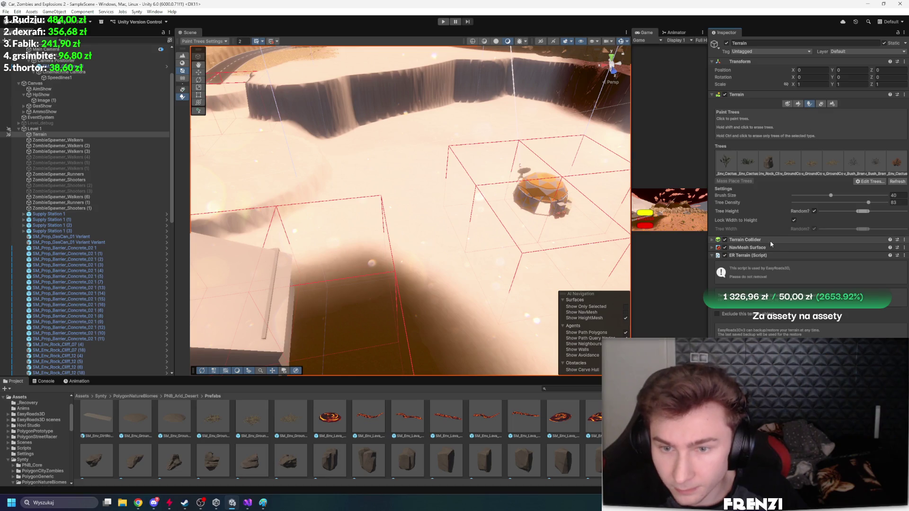
pyautogui.click(798, 103)
pyautogui.click(771, 111)
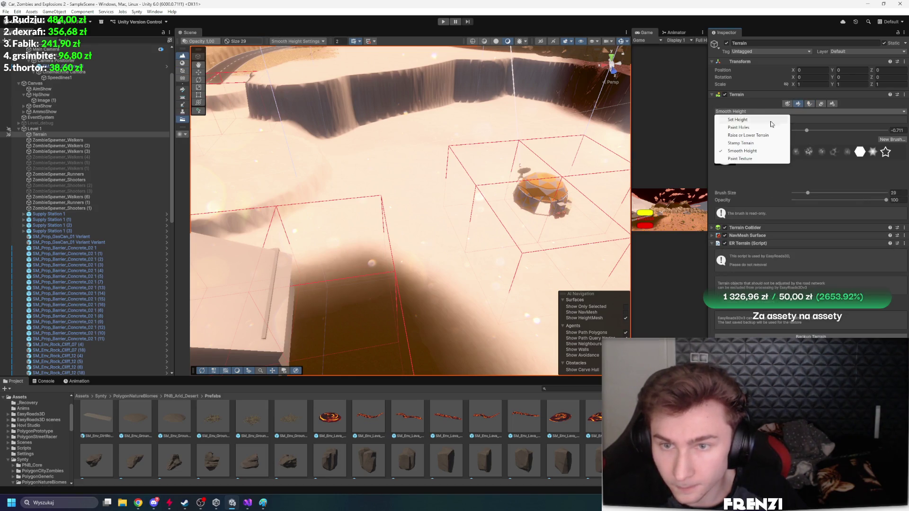
pyautogui.click(746, 159)
pyautogui.click(752, 179)
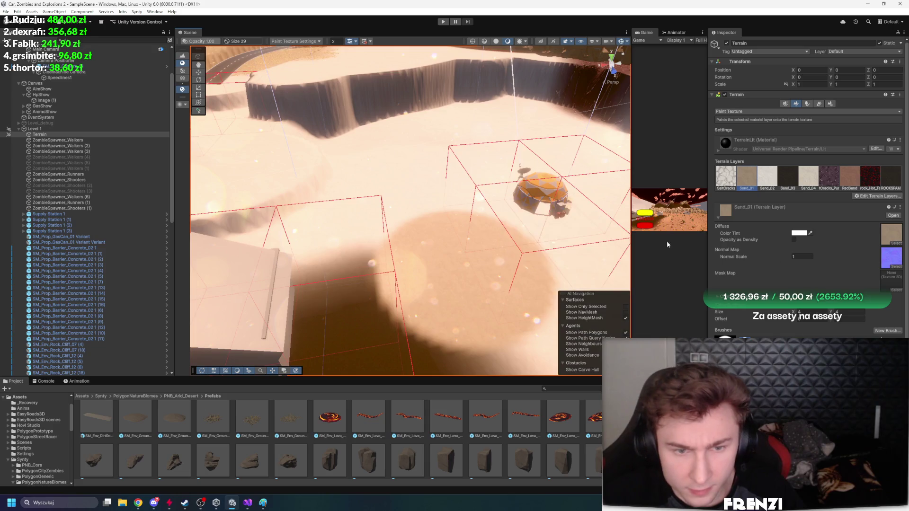
pyautogui.click(761, 182)
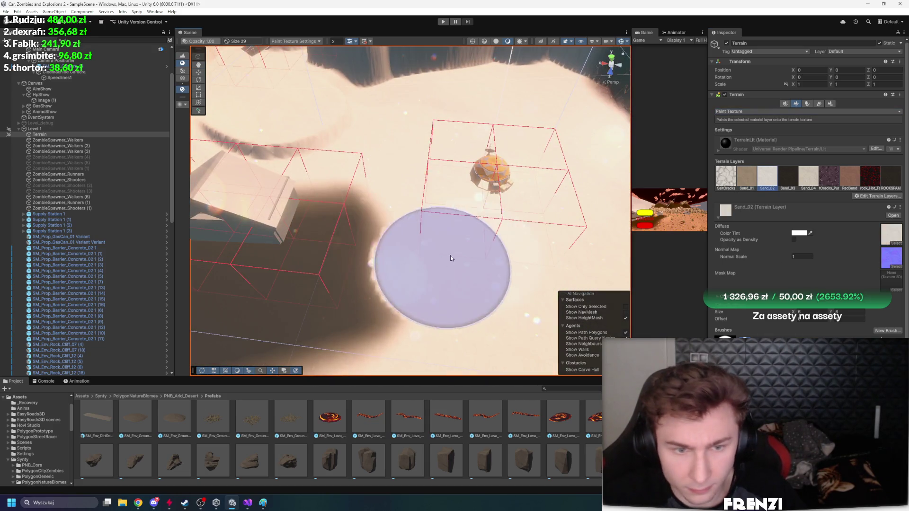
# Paint Sand_01 around the dome and along the cliff edge and curve
pyautogui.scroll(5, 426, 284)
pyautogui.moveTo(457, 56); pyautogui.dragTo(637, 58)
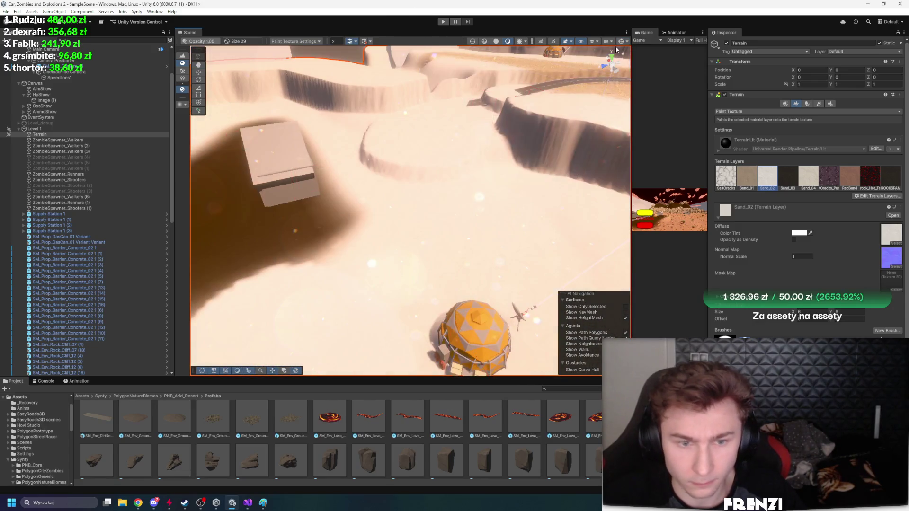
pyautogui.scroll(5, 466, 315)
pyautogui.moveTo(467, 314)
pyautogui.mouseDown()
pyautogui.moveTo(439, 262)
pyautogui.moveTo(426, 260)
pyautogui.moveTo(473, 265)
pyautogui.mouseUp()
pyautogui.click(805, 187)
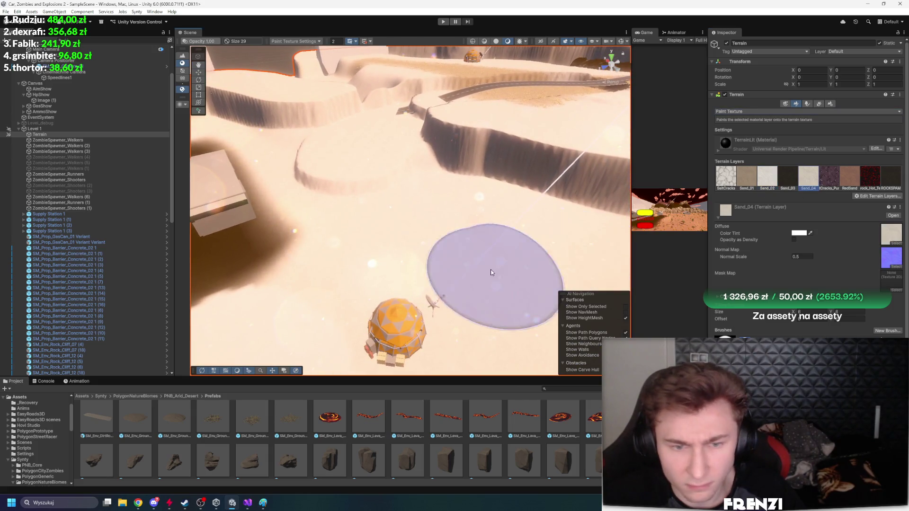
pyautogui.moveTo(492, 216)
pyautogui.mouseDown()
pyautogui.moveTo(487, 193)
pyautogui.moveTo(568, 179)
pyautogui.moveTo(451, 243)
pyautogui.moveTo(360, 227)
pyautogui.moveTo(409, 200)
pyautogui.moveTo(447, 269)
pyautogui.mouseUp()
pyautogui.click(747, 177)
pyautogui.click(349, 248)
pyautogui.moveTo(360, 262); pyautogui.dragTo(490, 240)
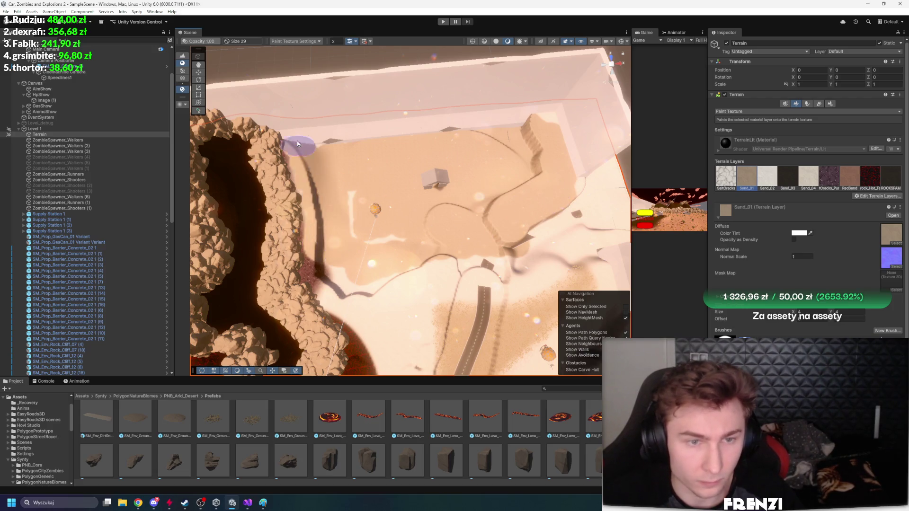
pyautogui.moveTo(298, 148); pyautogui.dragTo(416, 260)
# Select the ROCKSPAM layer and view the rock wall and road
pyautogui.click(891, 177)
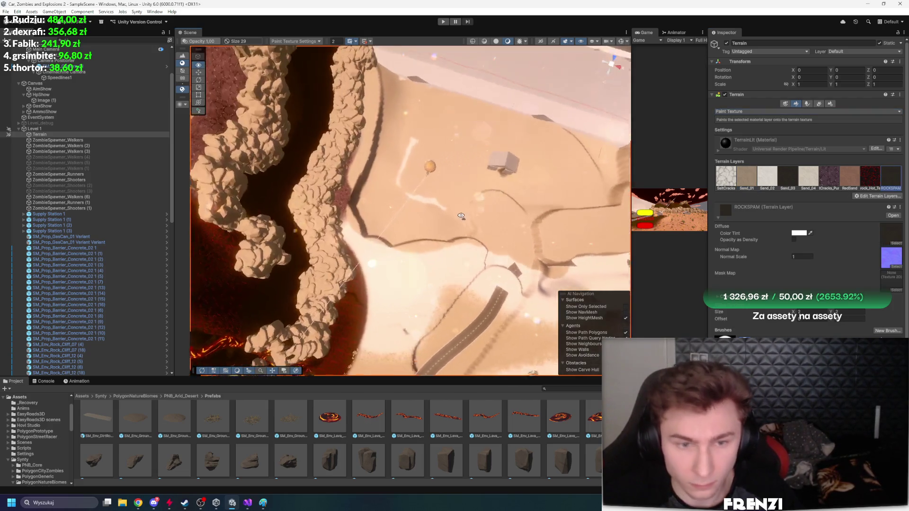
pyautogui.scroll(3, 297, 279)
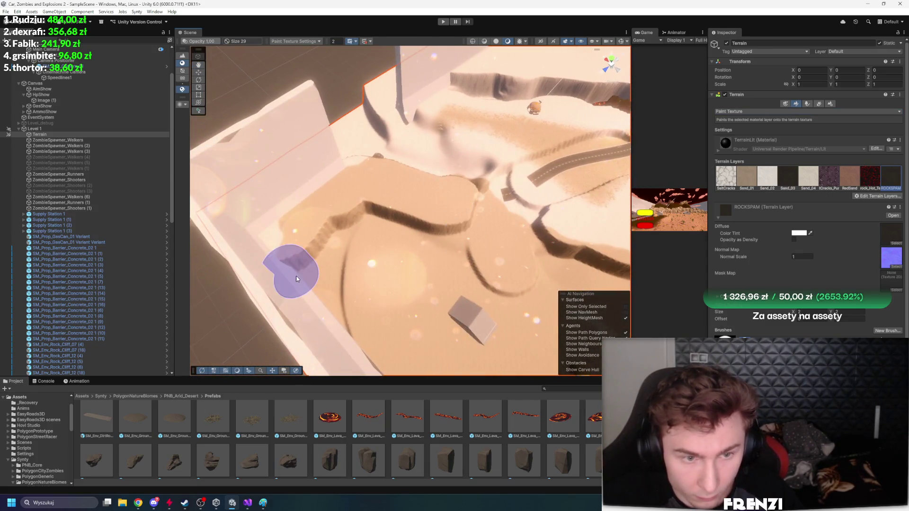
pyautogui.moveTo(446, 241)
pyautogui.mouseDown()
pyautogui.moveTo(501, 197)
pyautogui.moveTo(499, 209)
pyautogui.mouseUp()
pyautogui.moveTo(592, 203)
pyautogui.mouseDown()
pyautogui.moveTo(426, 192)
pyautogui.moveTo(479, 222)
pyautogui.moveTo(432, 208)
pyautogui.moveTo(521, 244)
pyautogui.moveTo(499, 233)
pyautogui.moveTo(450, 260)
pyautogui.moveTo(432, 203)
pyautogui.moveTo(612, 244)
pyautogui.moveTo(447, 193)
pyautogui.moveTo(325, 230)
pyautogui.moveTo(343, 246)
pyautogui.moveTo(606, 195)
pyautogui.moveTo(457, 238)
pyautogui.moveTo(759, 112)
pyautogui.mouseUp()
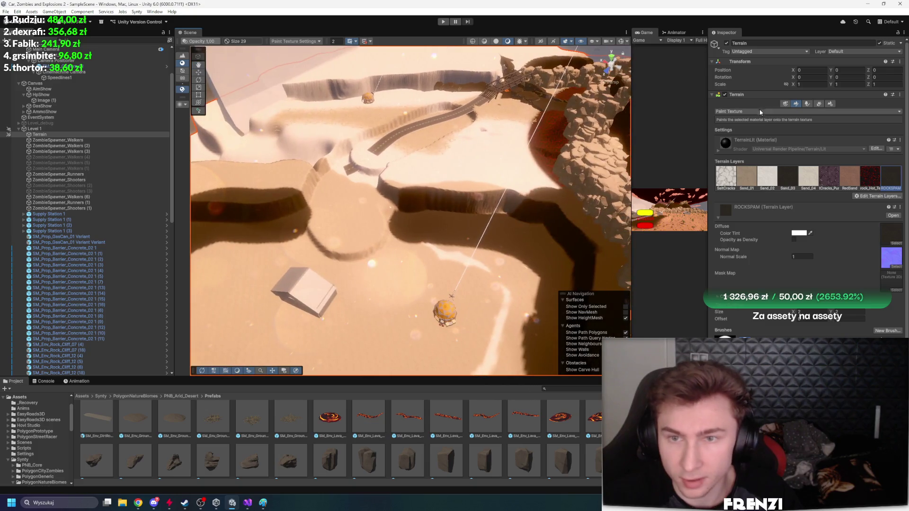
# Collapse Terrain and ER Terrain, then respawn the Vegetation Spawner trees across the desert
pyautogui.click(737, 94)
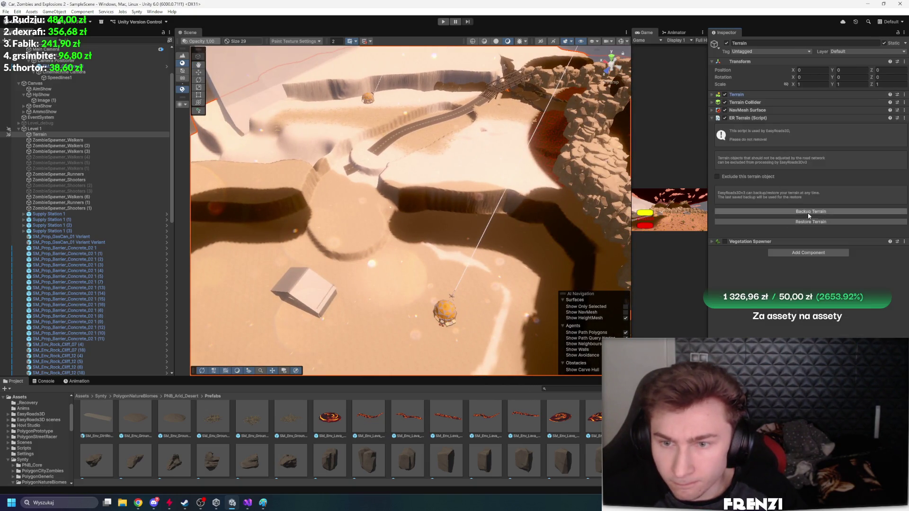
pyautogui.click(757, 118)
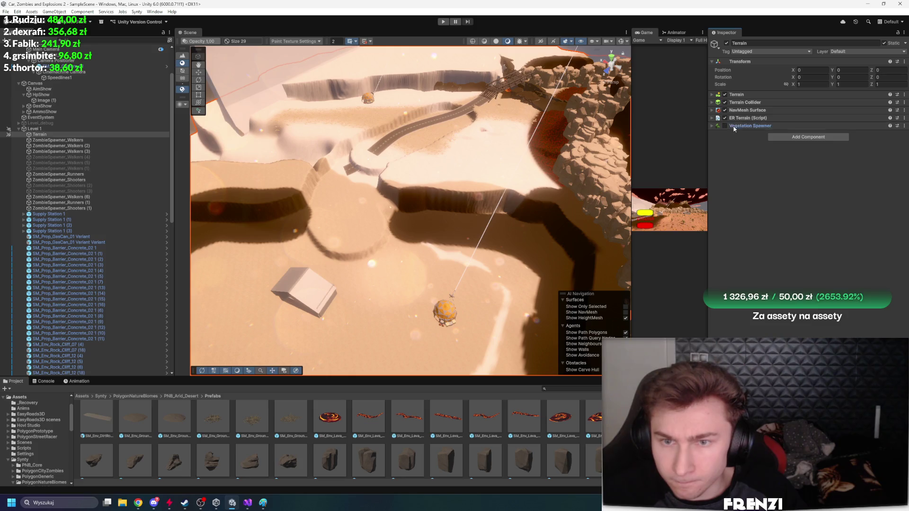
pyautogui.click(734, 127)
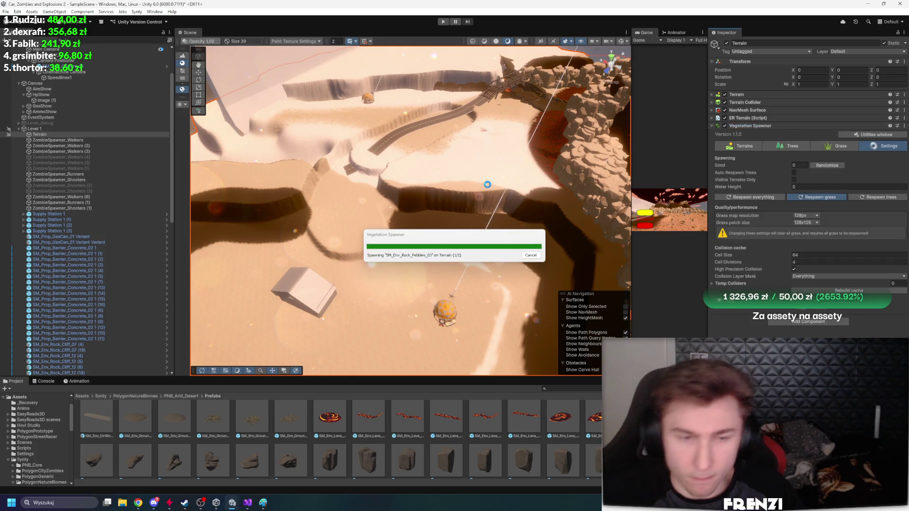
pyautogui.click(869, 198)
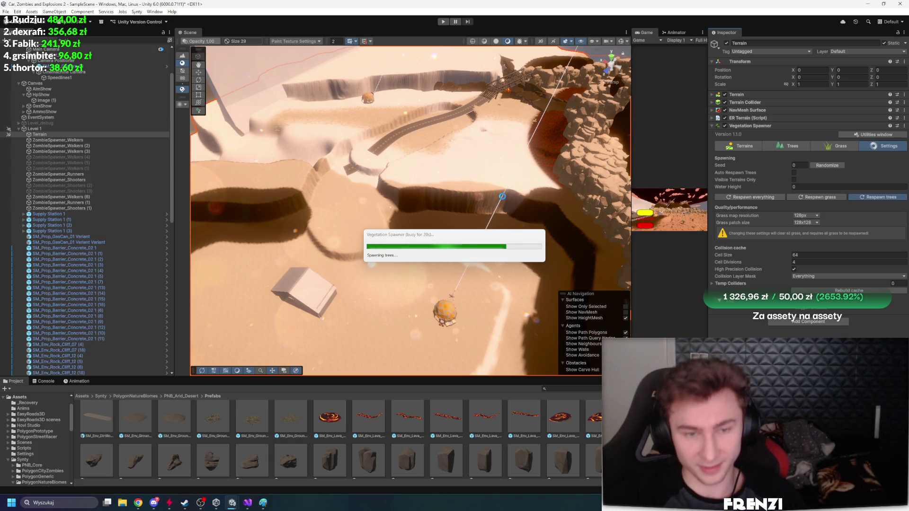
pyautogui.moveTo(502, 196); pyautogui.dragTo(560, 205)
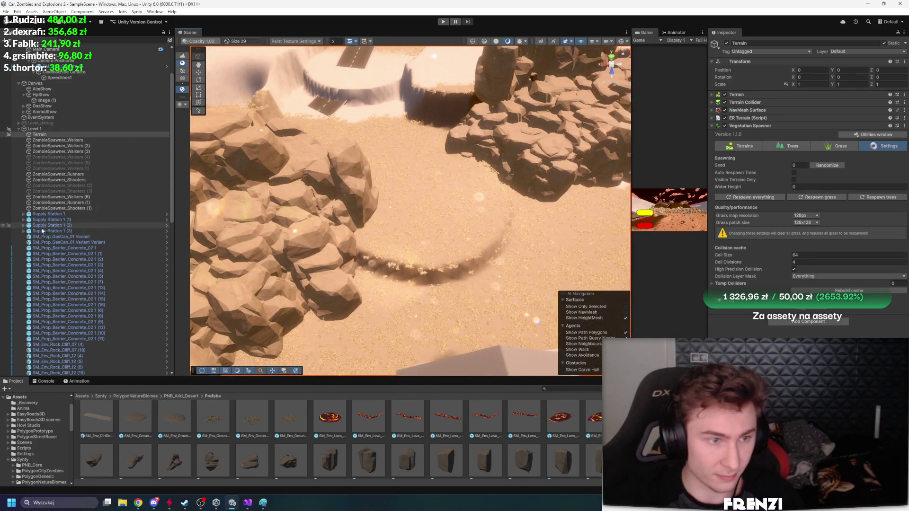
pyautogui.moveTo(365, 284)
pyautogui.mouseDown()
pyautogui.moveTo(495, 181)
pyautogui.moveTo(227, 239)
pyautogui.moveTo(87, 240)
pyautogui.moveTo(140, 281)
pyautogui.moveTo(6, 223)
pyautogui.moveTo(431, 203)
pyautogui.mouseUp()
pyautogui.click(835, 146)
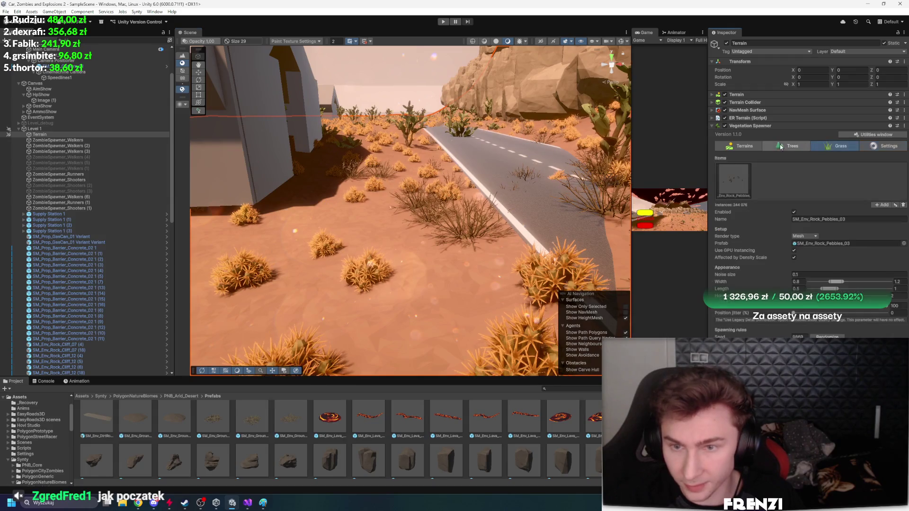
# Narrow the cactus Scale range, set Distance between to 6.5, and disable Vegetation Spawner
pyautogui.click(879, 148)
pyautogui.click(795, 148)
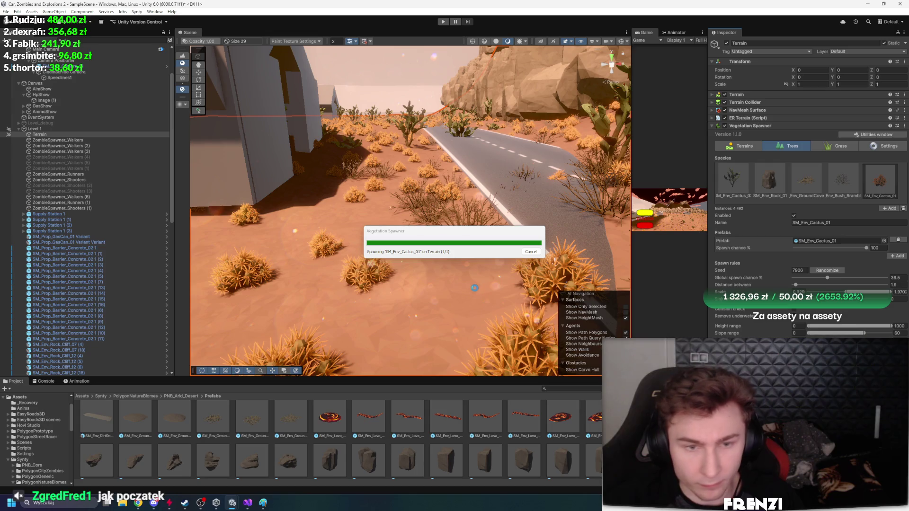
pyautogui.moveTo(474, 288); pyautogui.dragTo(500, 291)
pyautogui.scroll(2, 498, 291)
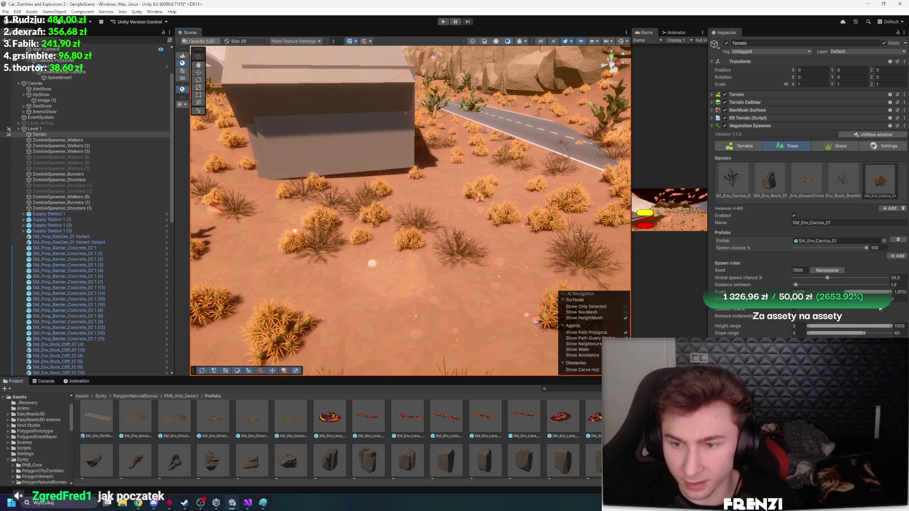
pyautogui.moveTo(867, 292); pyautogui.dragTo(849, 292)
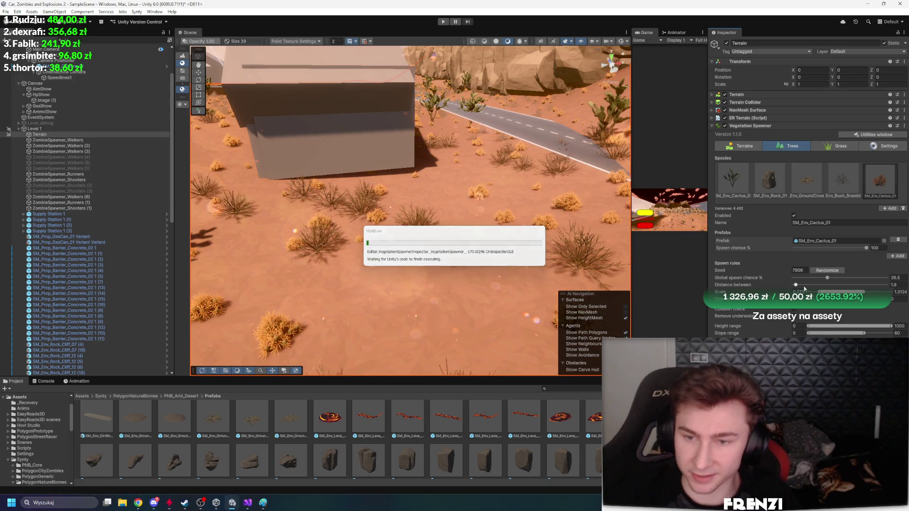
pyautogui.click(898, 285)
pyautogui.write('6.5')
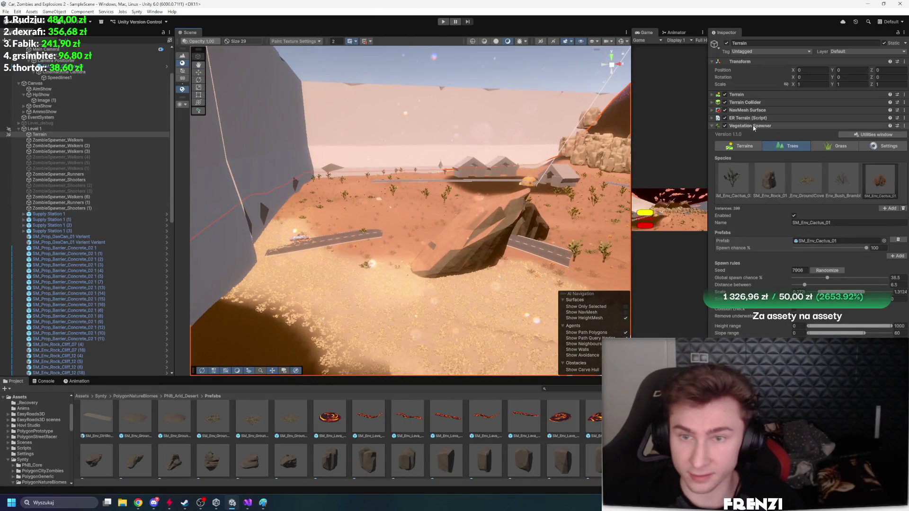
pyautogui.click(724, 126)
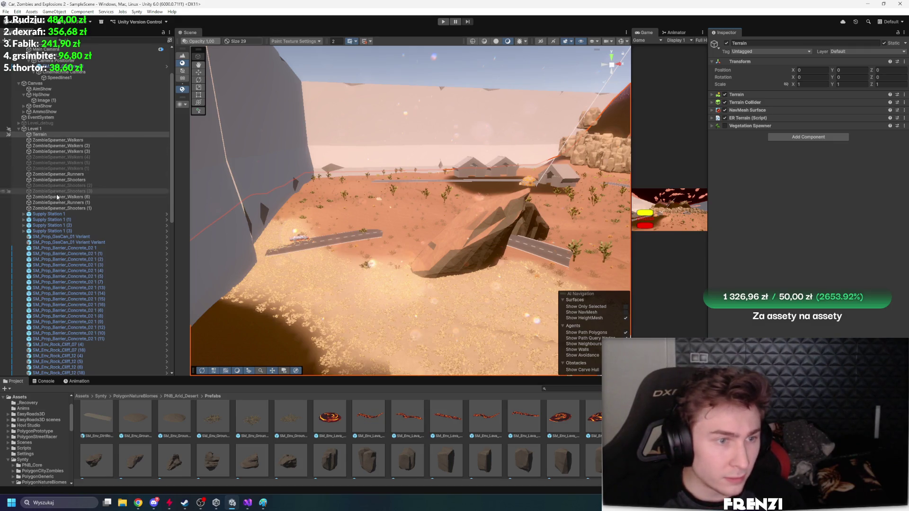
# Collapse Level 1, try a 'road' search, then select SM_Veh_Muscle_Preset_02
pyautogui.click(18, 129)
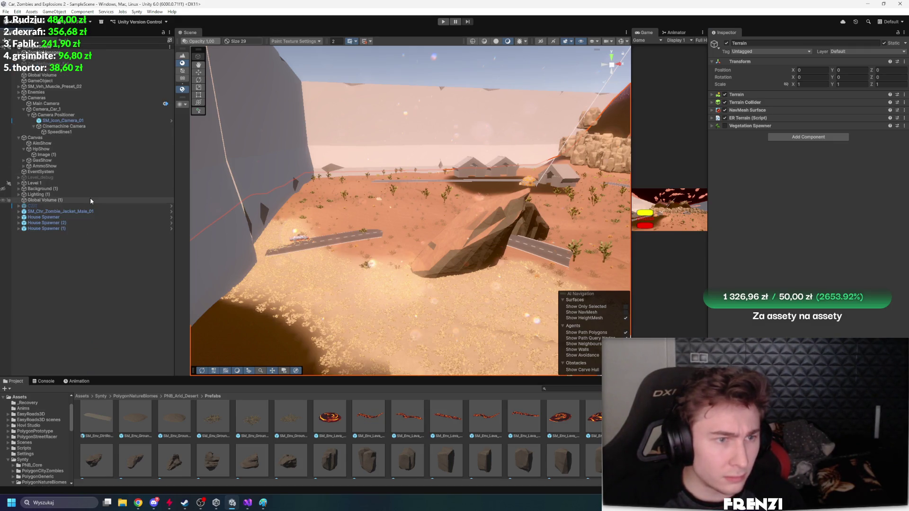
pyautogui.click(22, 184)
pyautogui.click(18, 183)
pyautogui.click(19, 183)
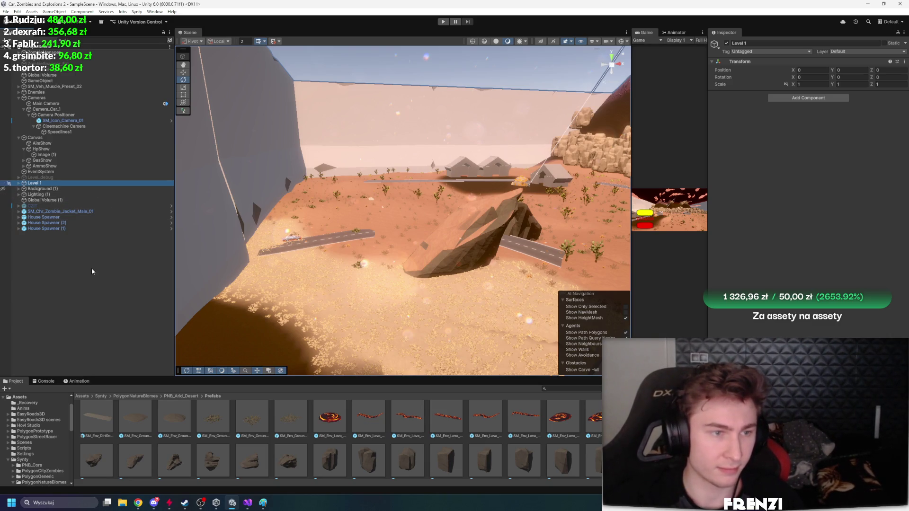
pyautogui.click(83, 41)
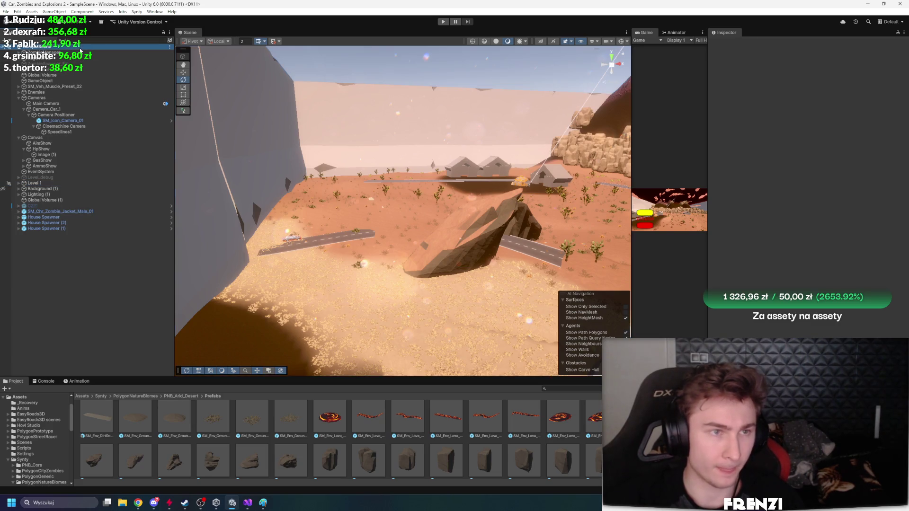
pyautogui.write('r')
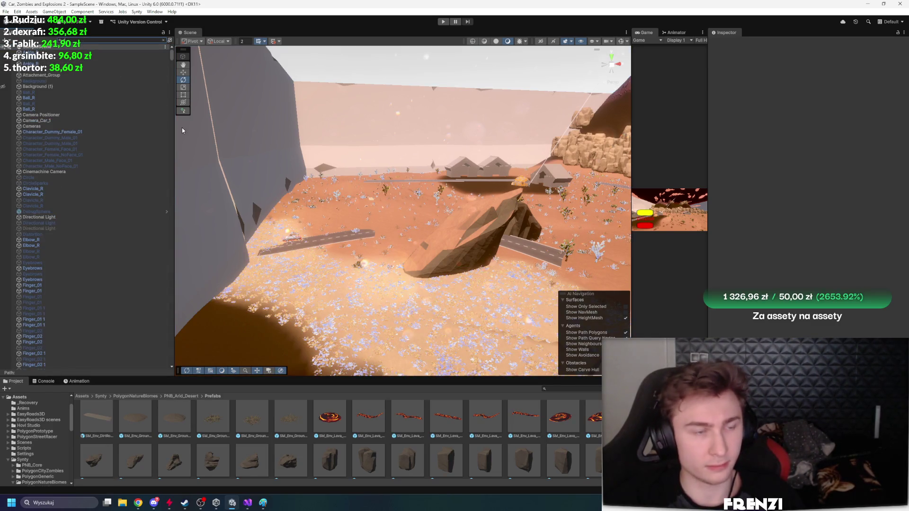
pyautogui.write('oad')
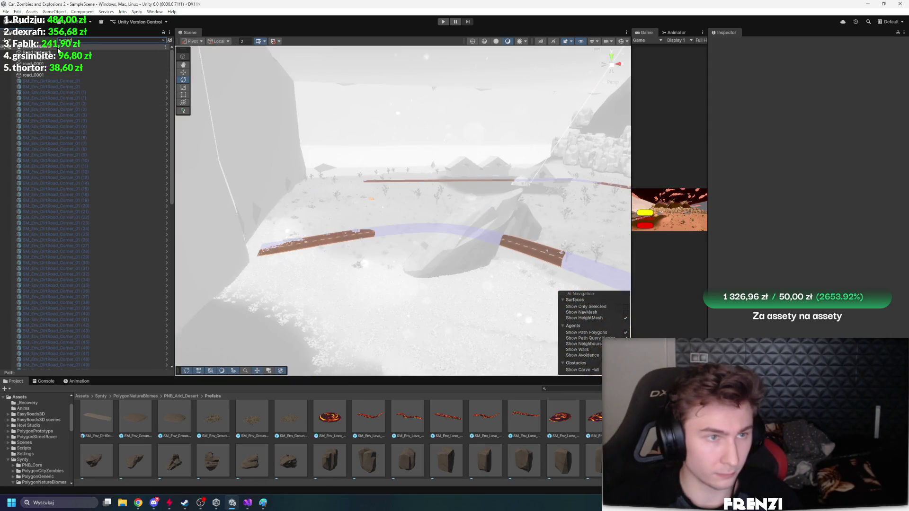
pyautogui.click(164, 41)
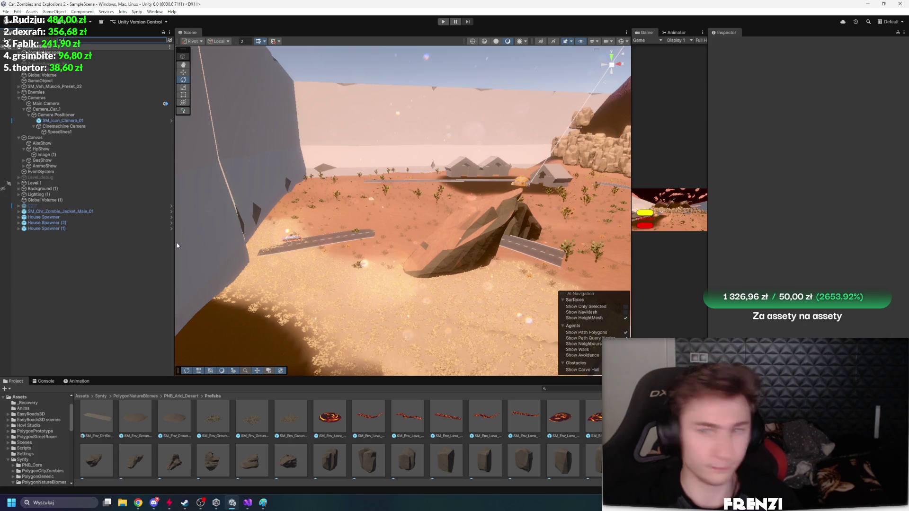
pyautogui.click(90, 87)
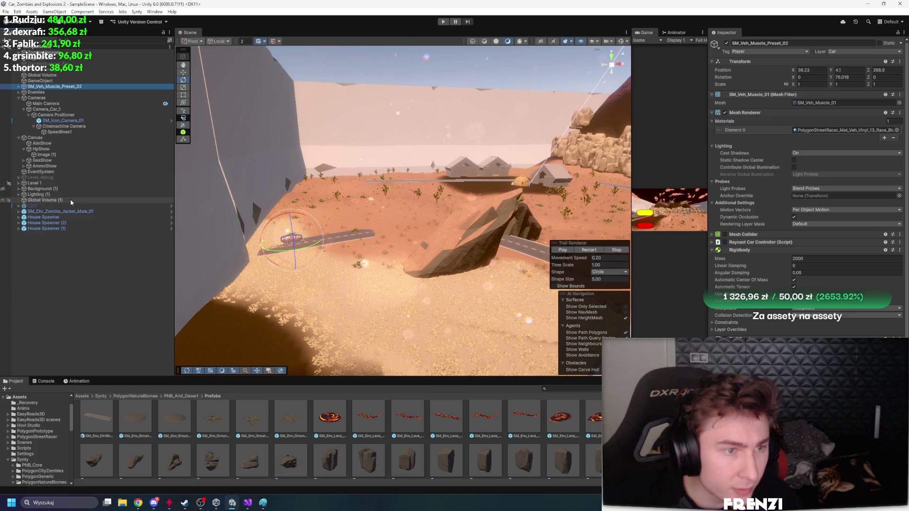
# Search the Hierarchy for 'road' and pick Road Network
pyautogui.click(88, 41)
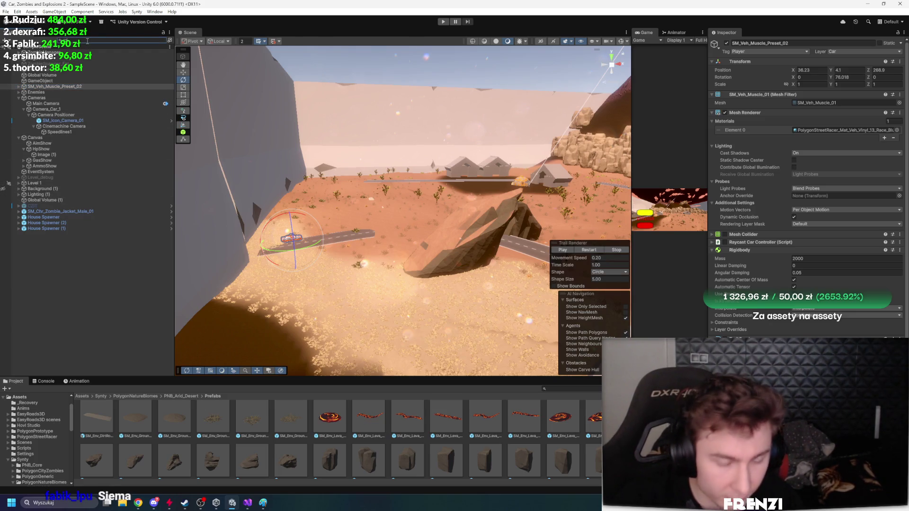
pyautogui.write('road')
pyautogui.press('Down')
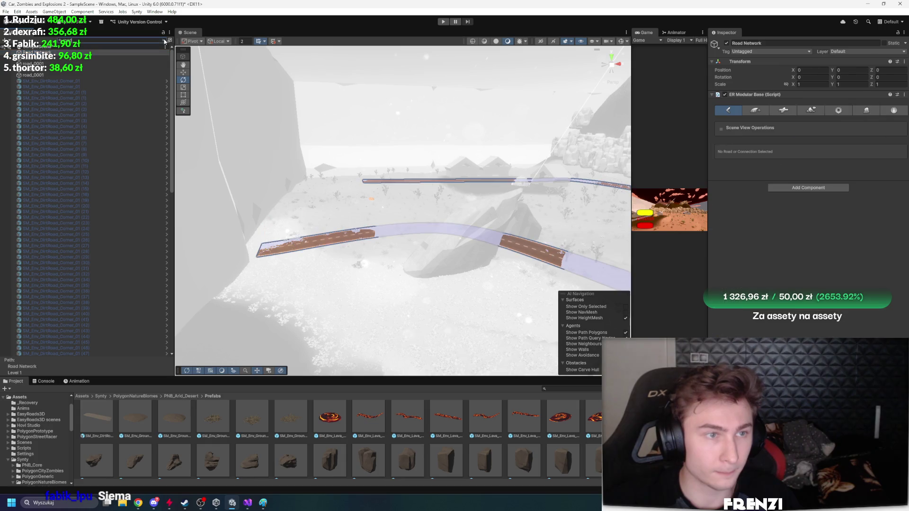
# Keep Road Network selected, collapse House Spawner, and swing the view overhead above the road
pyautogui.click(164, 42)
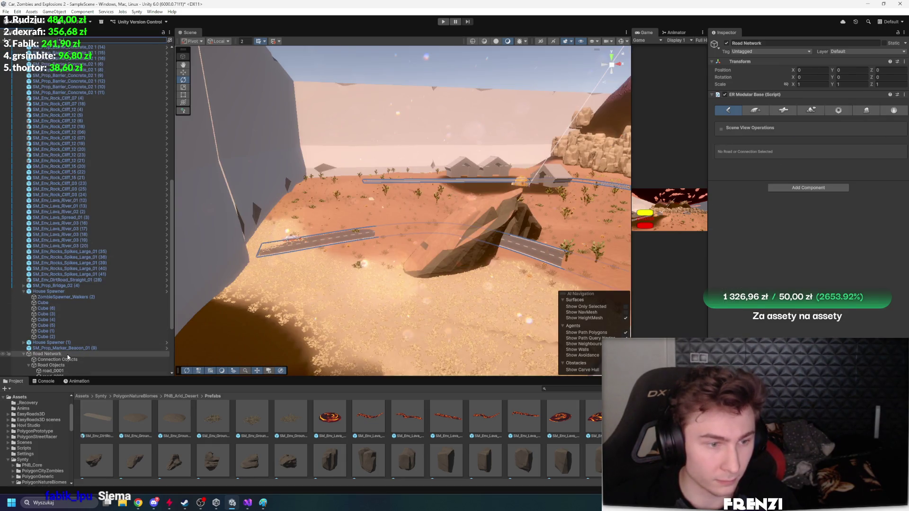
pyautogui.click(24, 291)
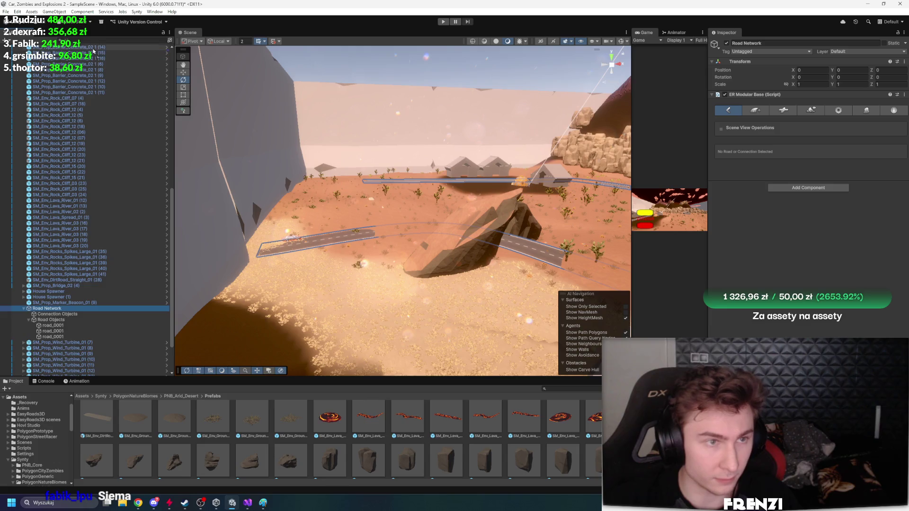
pyautogui.scroll(10, 94, 51)
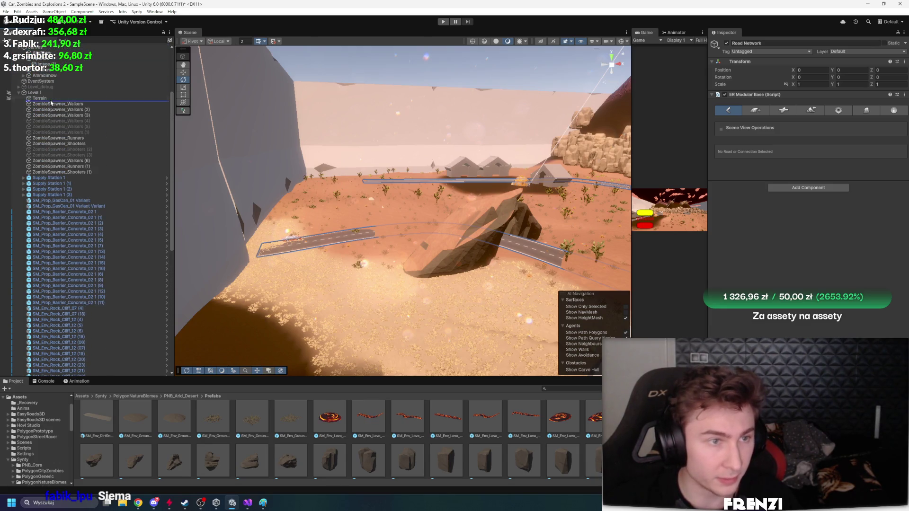
pyautogui.moveTo(374, 145)
pyautogui.mouseDown()
pyautogui.moveTo(461, 207)
pyautogui.moveTo(385, 138)
pyautogui.moveTo(319, 216)
pyautogui.moveTo(360, 208)
pyautogui.mouseUp()
# Create road object road_0001 with width 11 and the road material
pyautogui.click(755, 110)
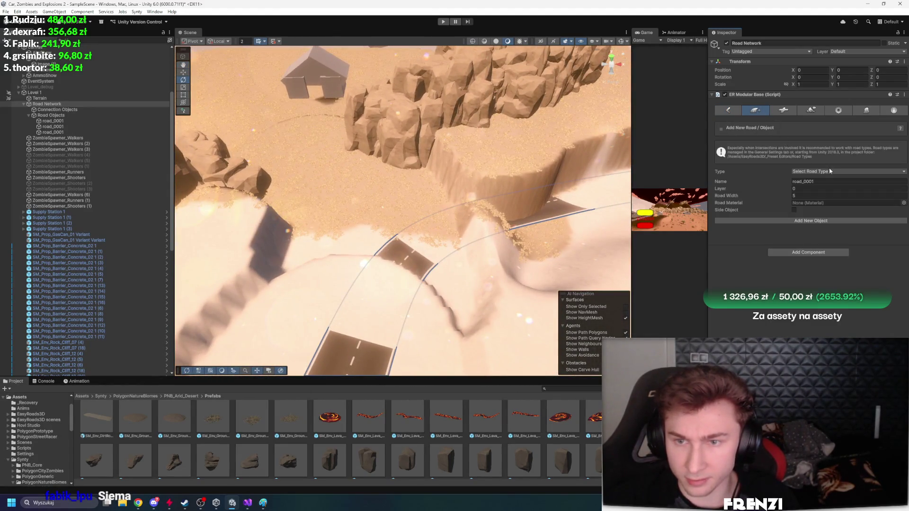
pyautogui.click(903, 203)
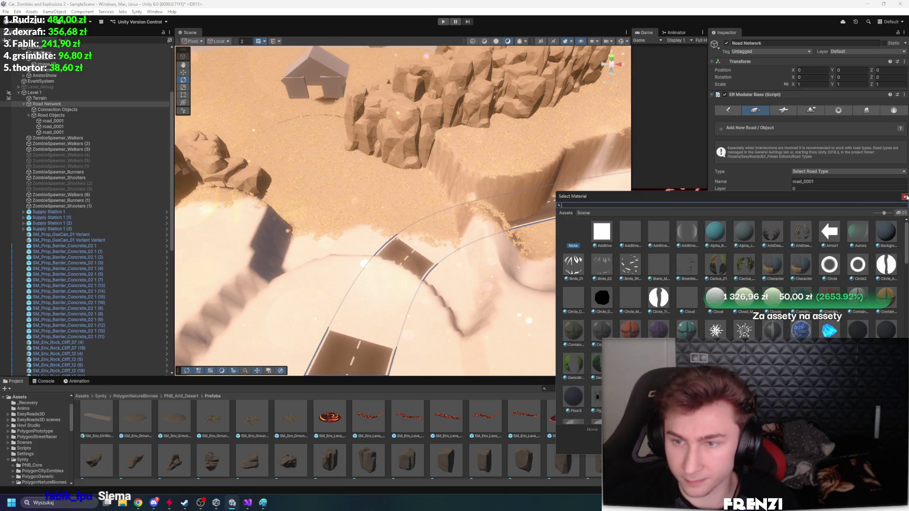
pyautogui.click(904, 197)
pyautogui.click(824, 196)
pyautogui.click(903, 202)
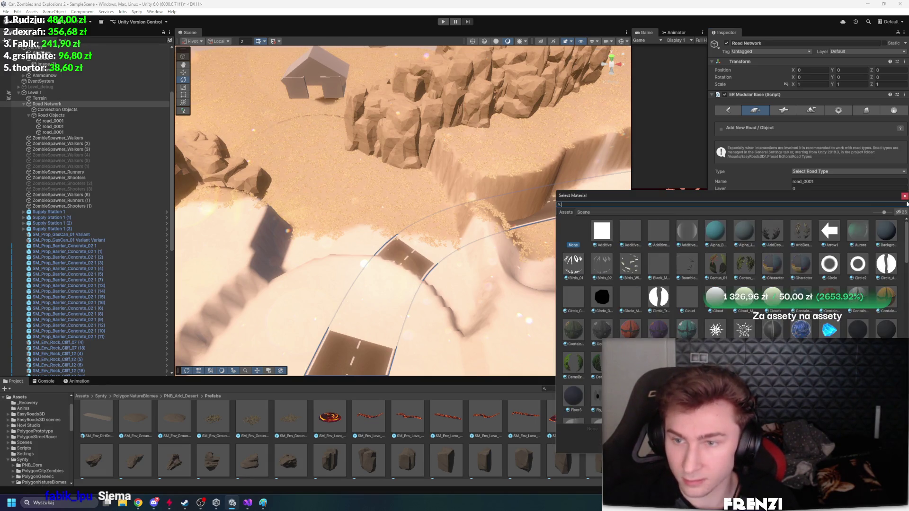
pyautogui.write('road')
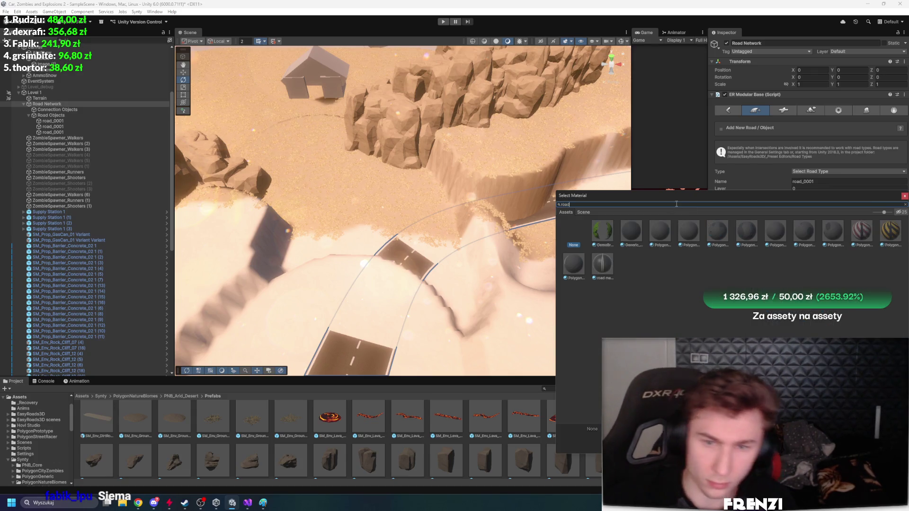
pyautogui.doubleClick(602, 263)
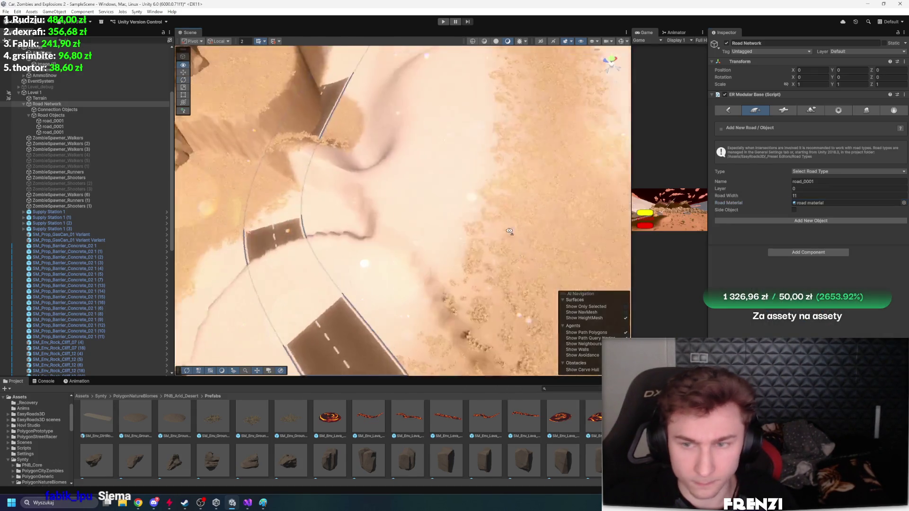
pyautogui.click(780, 225)
pyautogui.scroll(5, 438, 224)
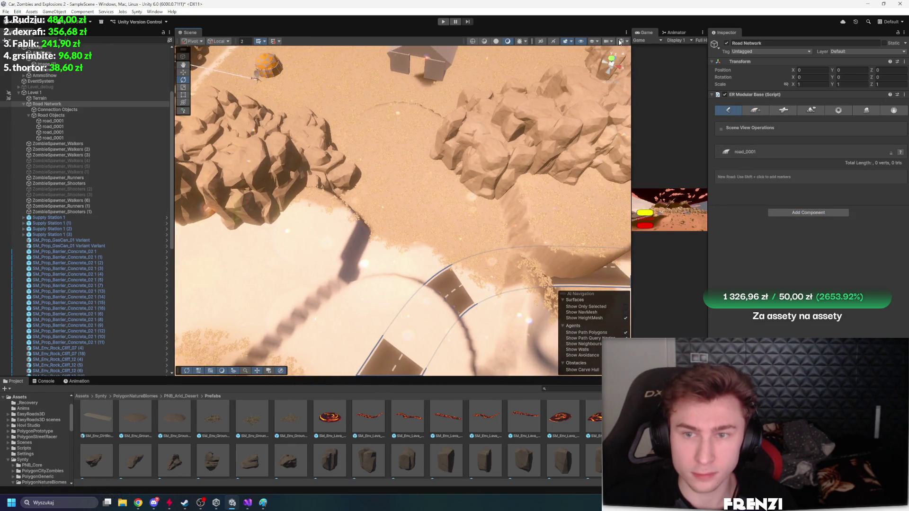
# Place road_0001's points from the desert start into the rocky canyon toward the bridge, about 237 m
pyautogui.keyDown('shift'); pyautogui.click(426, 227); pyautogui.keyUp('shift')
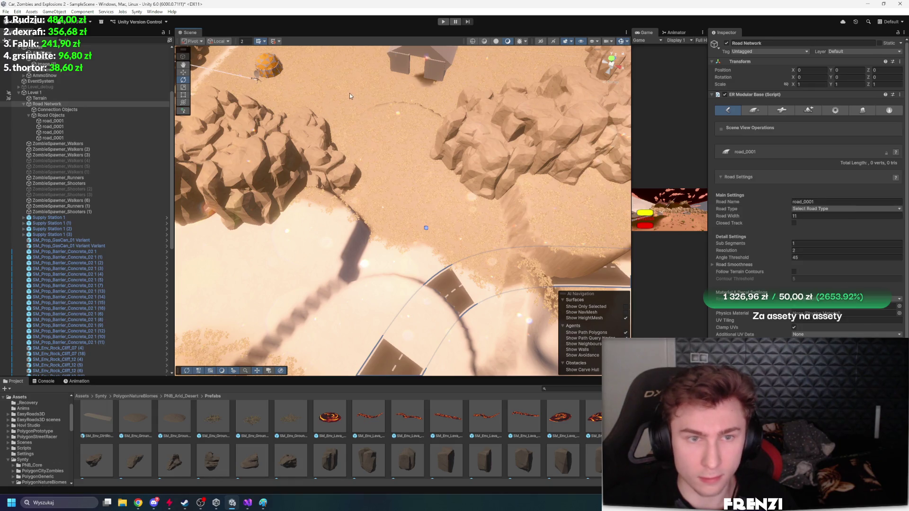
pyautogui.keyDown('shift'); pyautogui.click(430, 231); pyautogui.keyUp('shift')
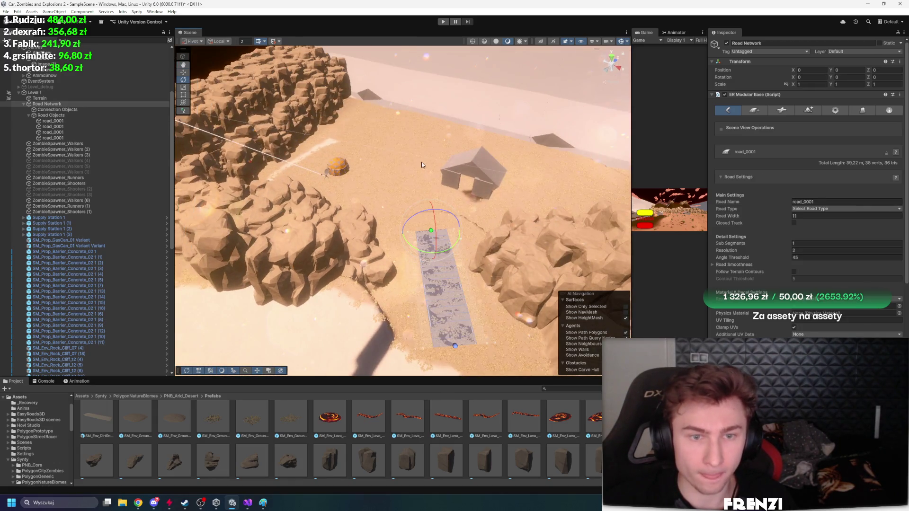
pyautogui.keyDown('shift'); pyautogui.click(411, 138); pyautogui.keyUp('shift')
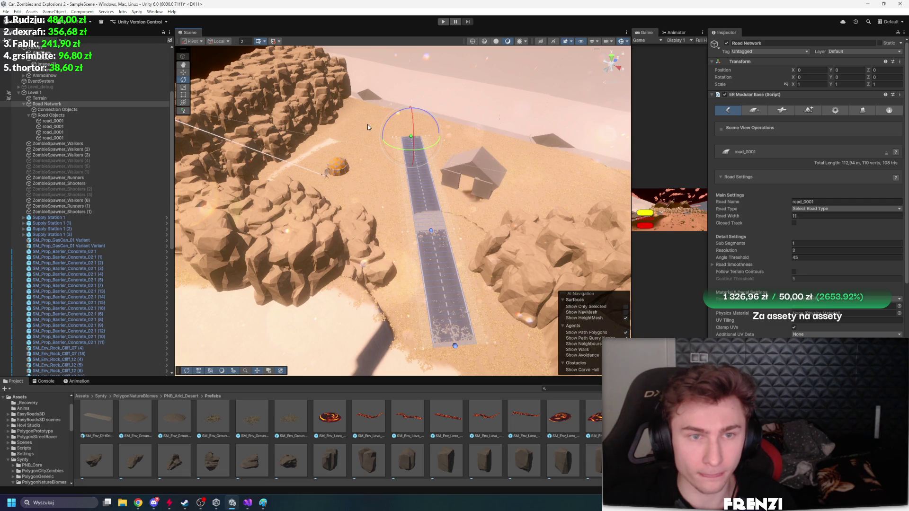
pyautogui.moveTo(368, 124)
pyautogui.mouseDown()
pyautogui.moveTo(309, 89)
pyautogui.moveTo(464, 147)
pyautogui.mouseUp()
pyautogui.keyDown('shift'); pyautogui.click(585, 158); pyautogui.keyUp('shift')
pyautogui.moveTo(585, 159)
pyautogui.mouseDown()
pyautogui.moveTo(467, 195)
pyautogui.moveTo(555, 197)
pyautogui.moveTo(472, 214)
pyautogui.moveTo(493, 214)
pyautogui.moveTo(359, 206)
pyautogui.moveTo(340, 189)
pyautogui.moveTo(467, 255)
pyautogui.moveTo(464, 244)
pyautogui.mouseUp()
pyautogui.moveTo(457, 230)
pyautogui.mouseDown()
pyautogui.moveTo(487, 218)
pyautogui.moveTo(493, 166)
pyautogui.mouseUp()
pyautogui.moveTo(436, 138)
pyautogui.mouseDown()
pyautogui.moveTo(336, 144)
pyautogui.moveTo(355, 124)
pyautogui.moveTo(428, 215)
pyautogui.mouseUp()
pyautogui.keyDown('shift'); pyautogui.click(429, 216); pyautogui.keyUp('shift')
pyautogui.moveTo(355, 219)
pyautogui.mouseDown()
pyautogui.moveTo(456, 221)
pyautogui.moveTo(351, 251)
pyautogui.moveTo(175, 266)
pyautogui.moveTo(292, 272)
pyautogui.mouseUp()
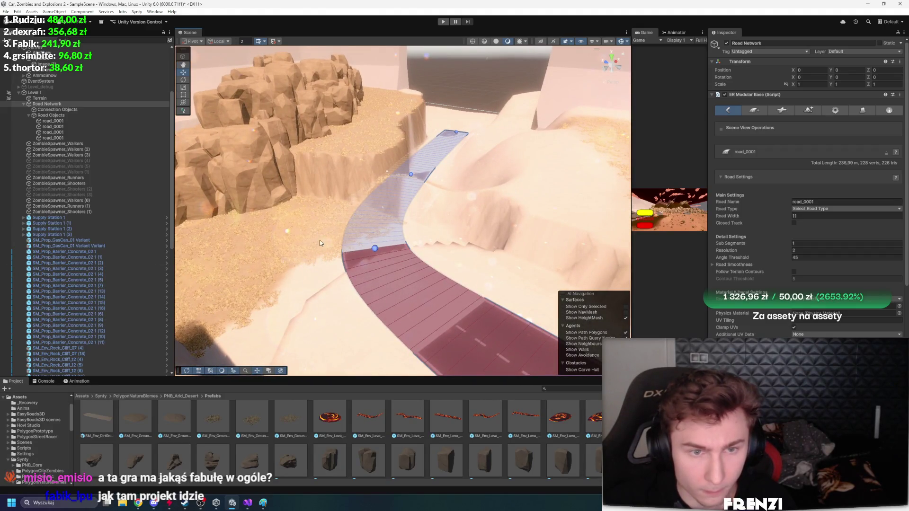
pyautogui.moveTo(365, 171)
pyautogui.mouseDown()
pyautogui.moveTo(401, 180)
pyautogui.moveTo(384, 193)
pyautogui.moveTo(668, 235)
pyautogui.moveTo(633, 199)
pyautogui.mouseUp()
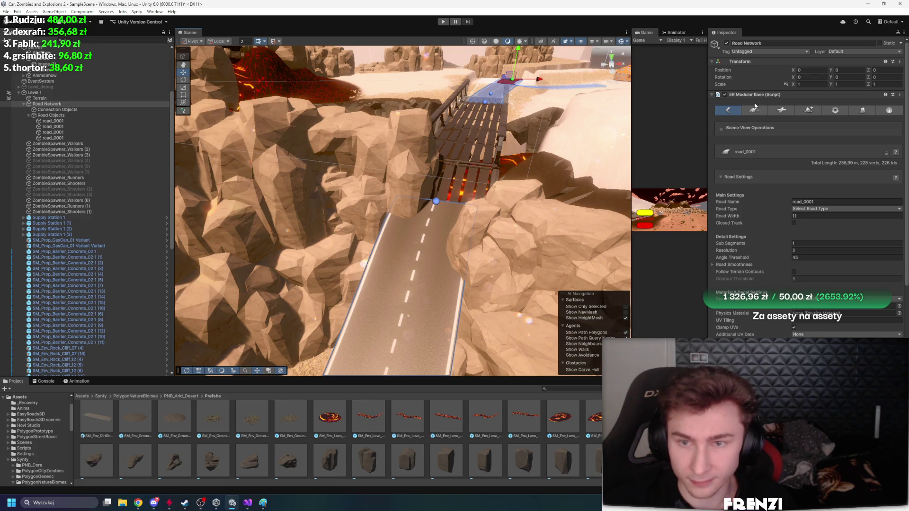
# In the Terrain's Paint Trees mode, pick the rock cliff prototype and erase rocks beside the road
pyautogui.click(66, 98)
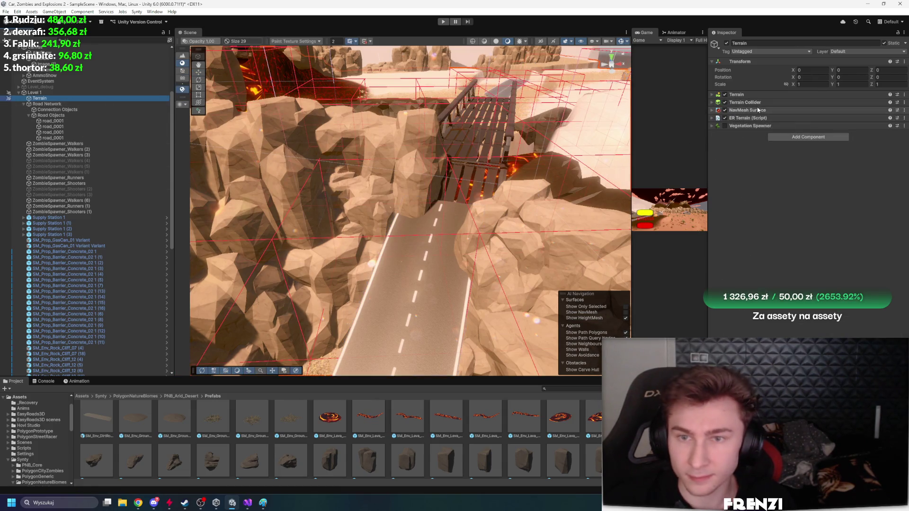
pyautogui.click(750, 95)
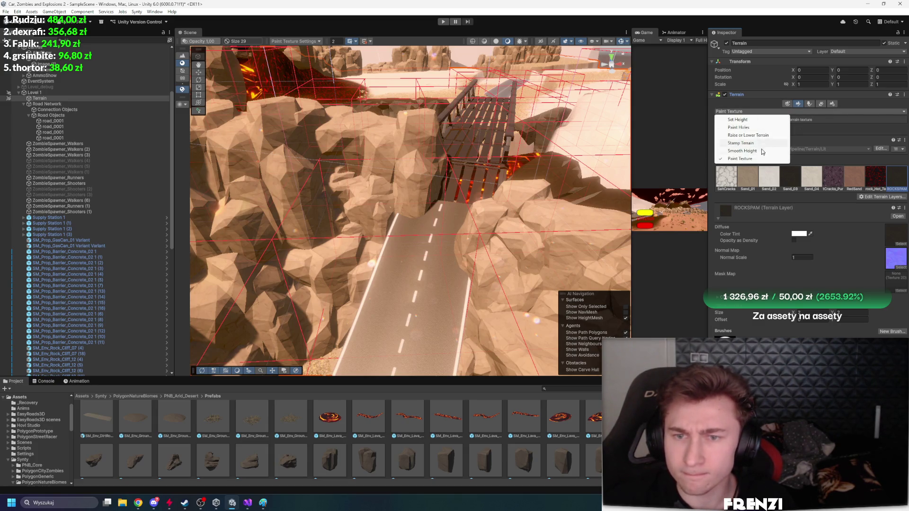
pyautogui.click(810, 104)
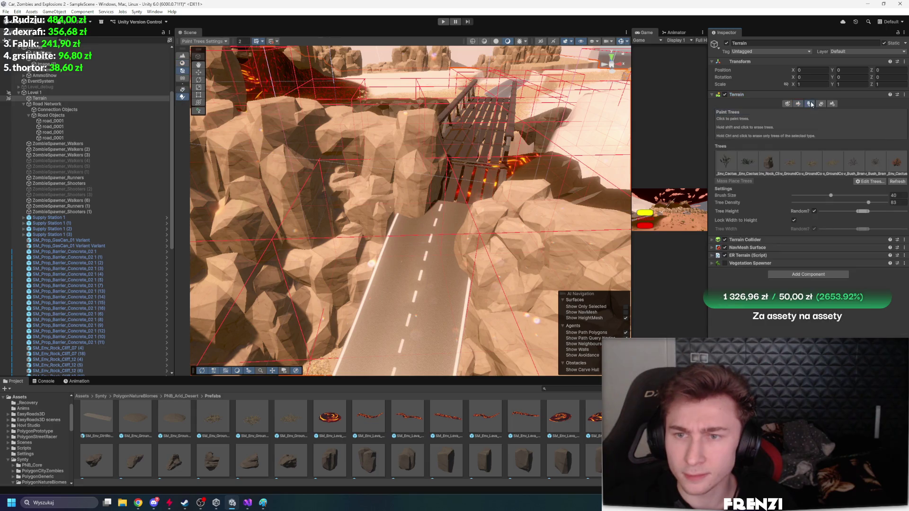
pyautogui.click(769, 166)
pyautogui.keyDown('shift'); pyautogui.click(426, 284); pyautogui.keyUp('shift')
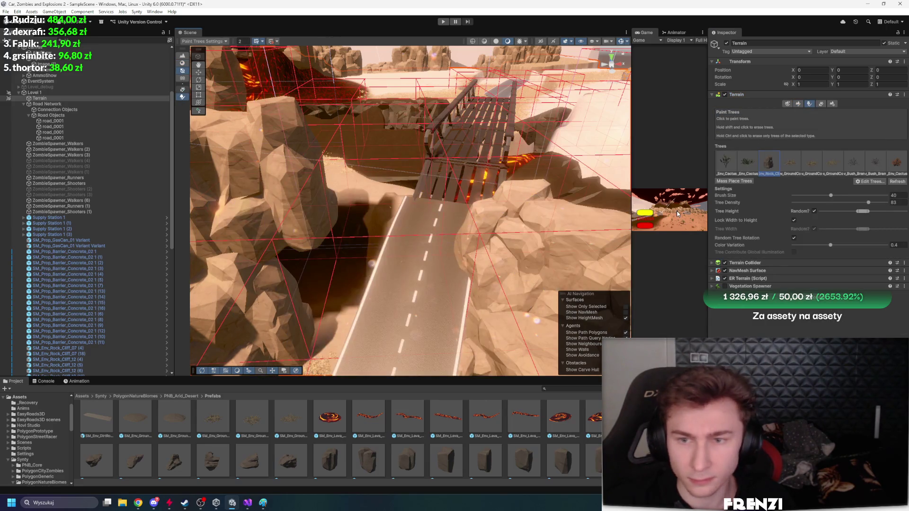
# Check the cliffs and bridge from a top-down view, then reselect the Road Network
pyautogui.moveTo(534, 185); pyautogui.dragTo(464, 142)
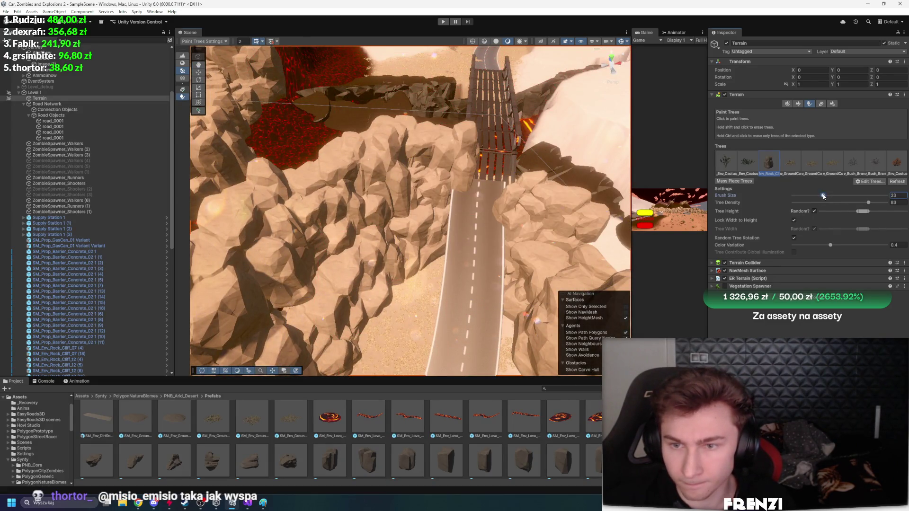
pyautogui.moveTo(471, 314)
pyautogui.mouseDown()
pyautogui.moveTo(496, 333)
pyautogui.moveTo(460, 299)
pyautogui.moveTo(135, 269)
pyautogui.moveTo(54, 202)
pyautogui.mouseUp()
pyautogui.moveTo(144, 172); pyautogui.dragTo(303, 205)
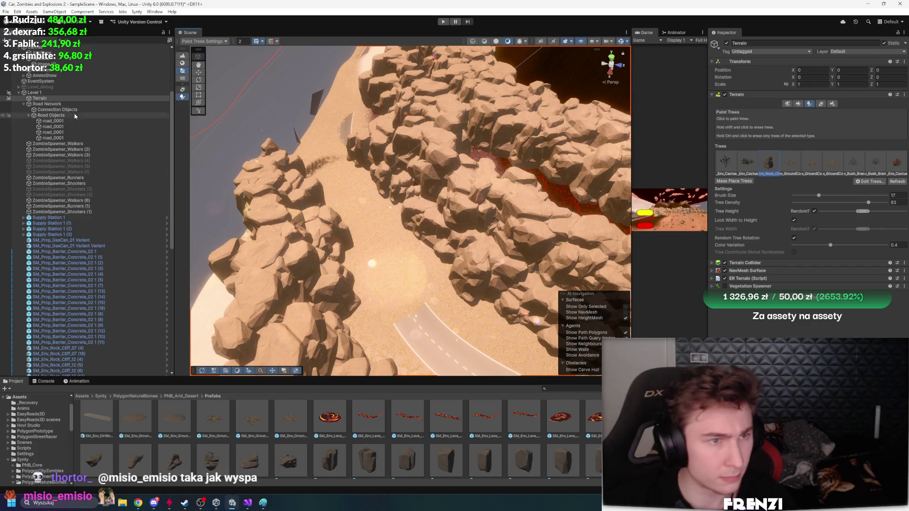
pyautogui.doubleClick(47, 104)
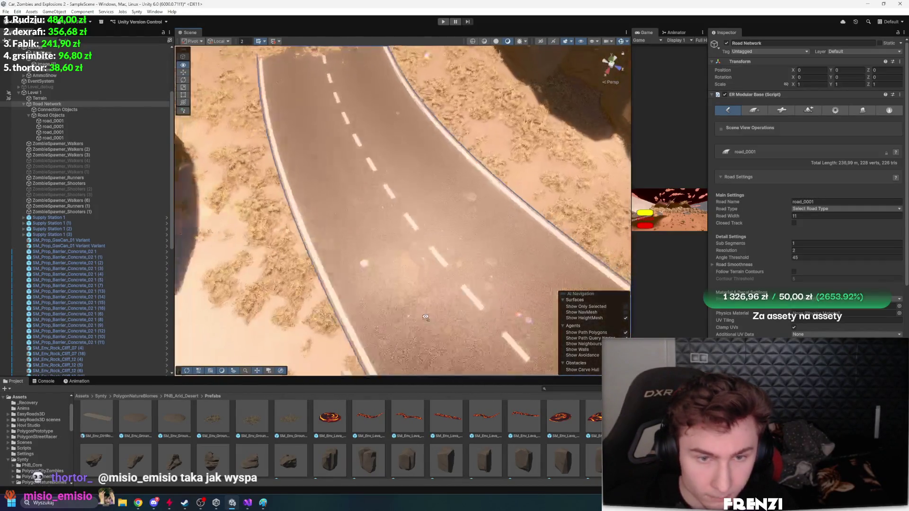
# Select the last canyon road node and follow the road toward the wind towers in wireframe
pyautogui.click(370, 207)
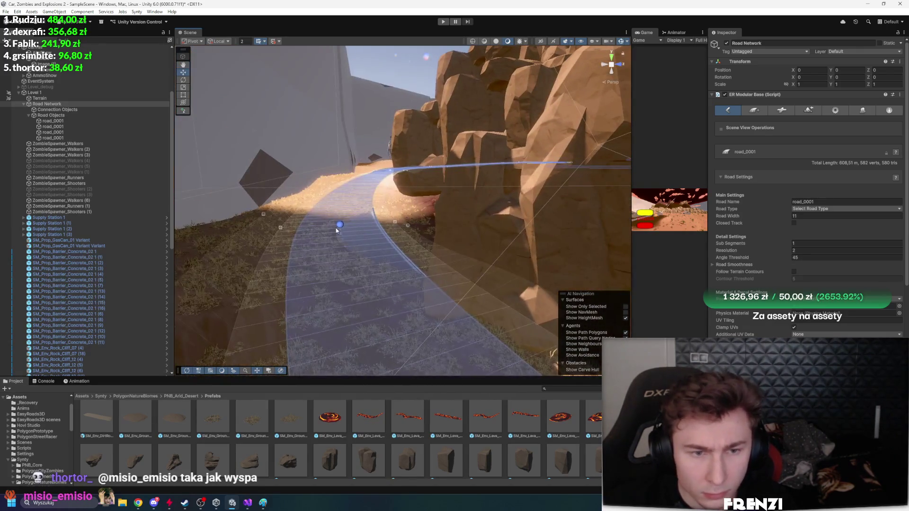
pyautogui.moveTo(232, 210)
pyautogui.mouseDown()
pyautogui.moveTo(318, 204)
pyautogui.moveTo(323, 252)
pyautogui.moveTo(322, 213)
pyautogui.moveTo(431, 236)
pyautogui.moveTo(572, 125)
pyautogui.mouseUp()
pyautogui.scroll(5, 429, 235)
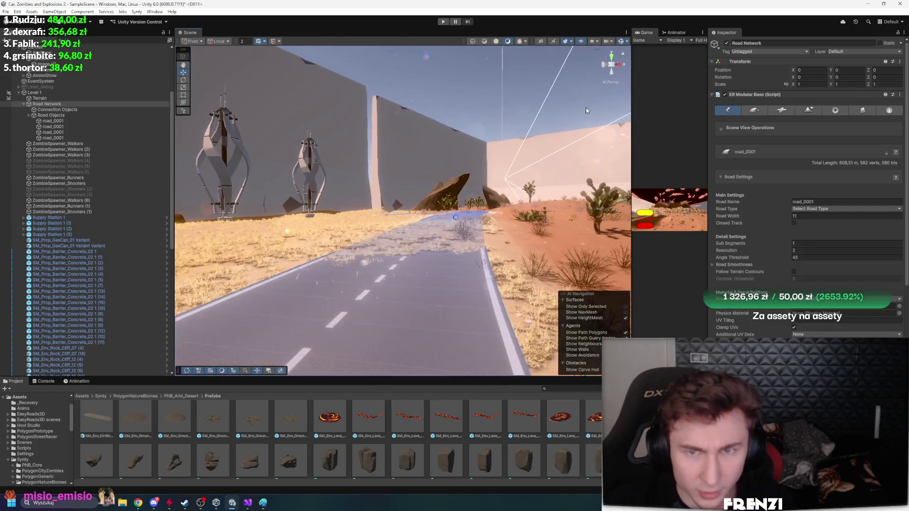
pyautogui.click(487, 44)
pyautogui.moveTo(360, 203)
pyautogui.mouseDown()
pyautogui.moveTo(416, 142)
pyautogui.moveTo(397, 237)
pyautogui.mouseUp()
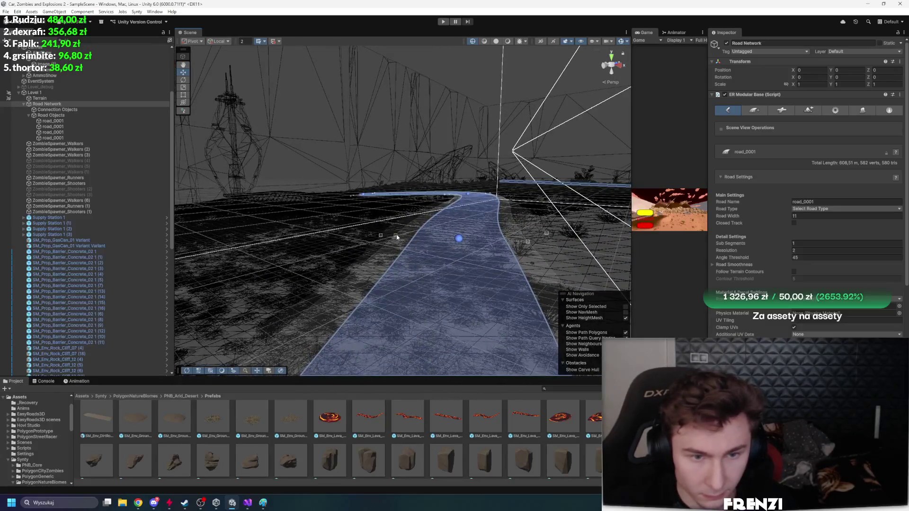
pyautogui.moveTo(474, 231)
pyautogui.mouseDown()
pyautogui.moveTo(469, 241)
pyautogui.moveTo(487, 182)
pyautogui.moveTo(406, 264)
pyautogui.moveTo(404, 237)
pyautogui.moveTo(458, 219)
pyautogui.moveTo(413, 188)
pyautogui.mouseUp()
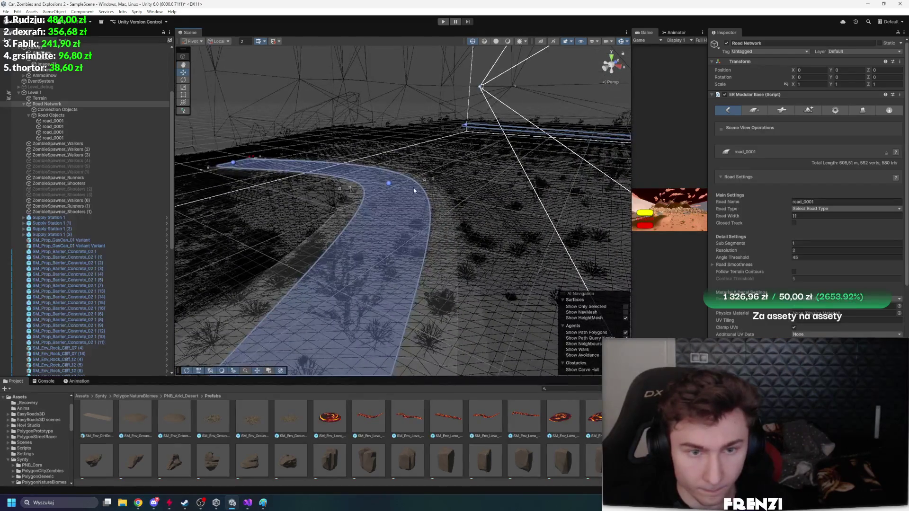
pyautogui.moveTo(351, 189)
pyautogui.mouseDown()
pyautogui.moveTo(345, 142)
pyautogui.moveTo(211, 158)
pyautogui.moveTo(237, 147)
pyautogui.moveTo(428, 253)
pyautogui.mouseUp()
pyautogui.moveTo(346, 213)
pyautogui.mouseDown()
pyautogui.moveTo(352, 201)
pyautogui.moveTo(265, 189)
pyautogui.moveTo(358, 170)
pyautogui.mouseUp()
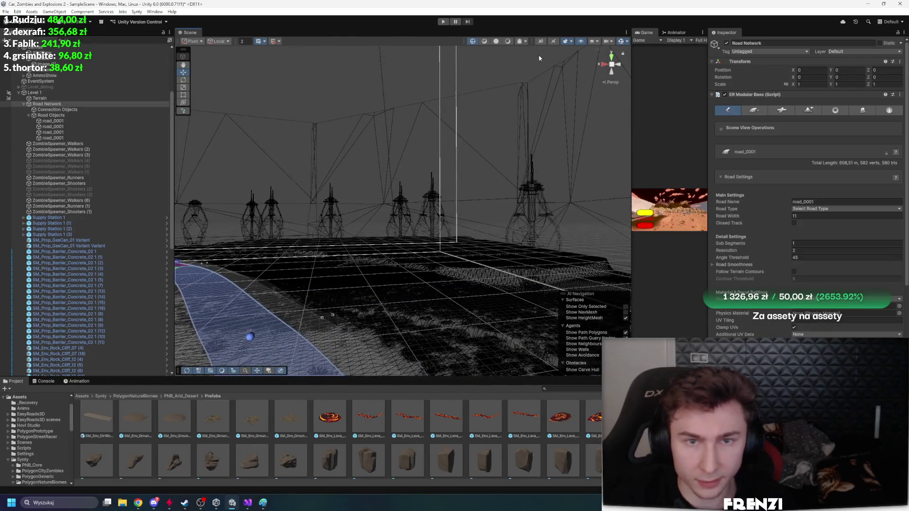
# Return to shaded view, deselect the road and fly past the towers toward the domed tent
pyautogui.click(495, 40)
pyautogui.scroll(8, 441, 188)
pyautogui.click(427, 189)
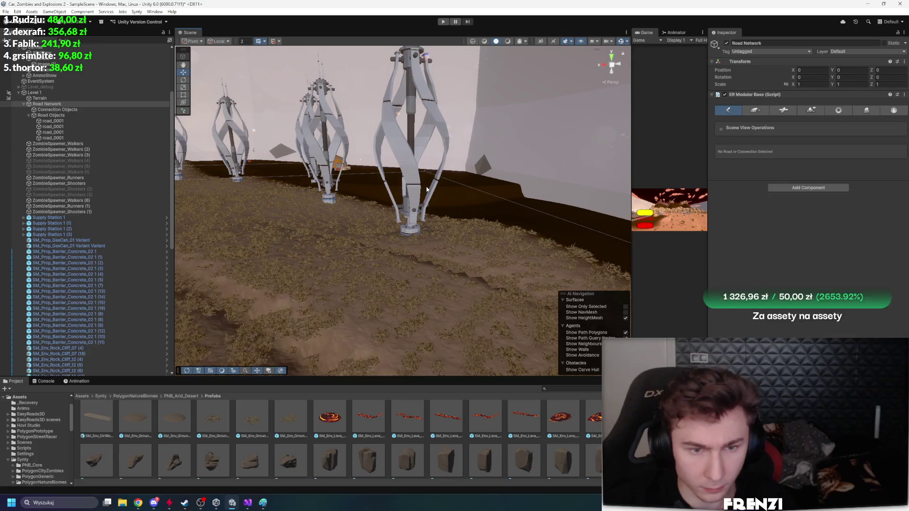
pyautogui.moveTo(413, 186)
pyautogui.mouseDown()
pyautogui.moveTo(379, 220)
pyautogui.moveTo(378, 209)
pyautogui.moveTo(350, 268)
pyautogui.mouseUp()
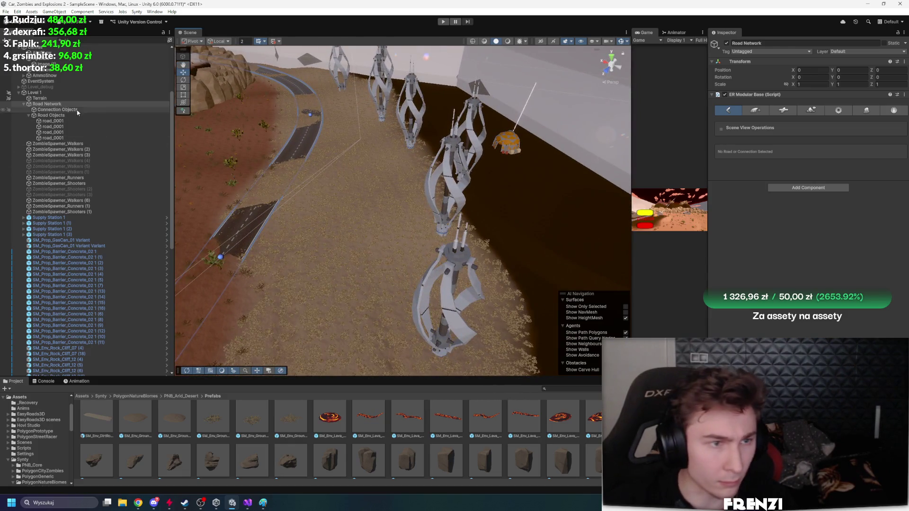
# Reselect the Road Network and start building the road into the terrain
pyautogui.click(66, 98)
pyautogui.scroll(3, 570, 126)
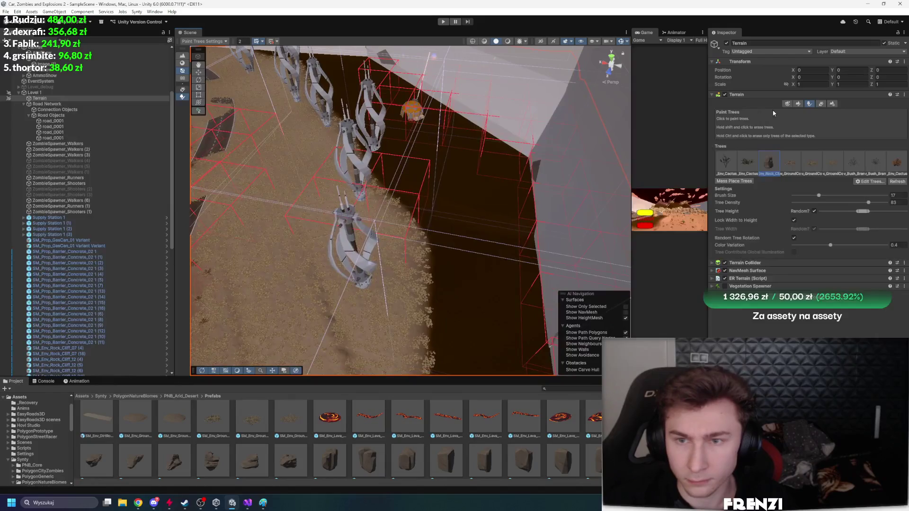
pyautogui.scroll(-6, 337, 150)
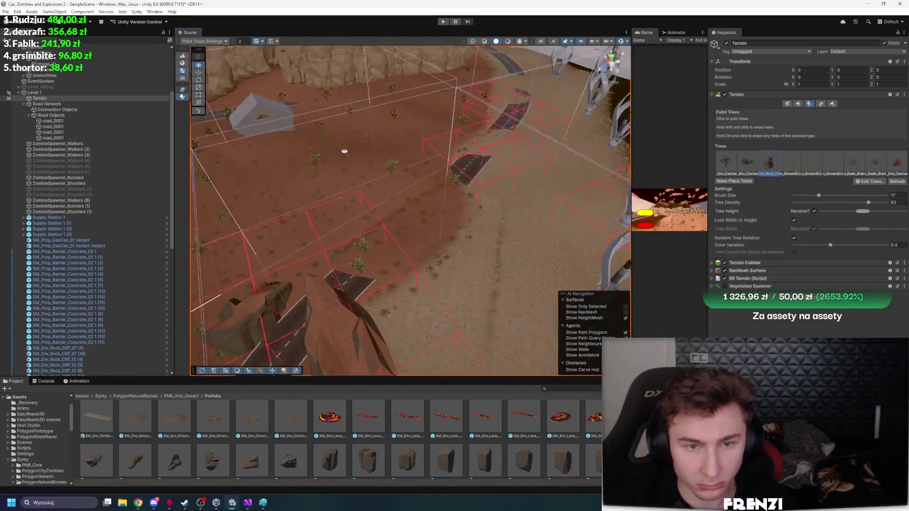
pyautogui.click(59, 109)
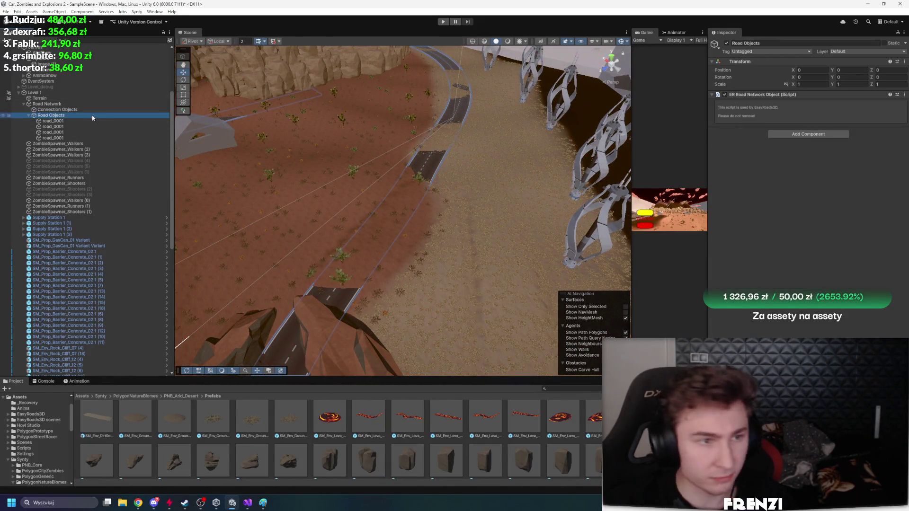
pyautogui.click(47, 104)
pyautogui.click(780, 94)
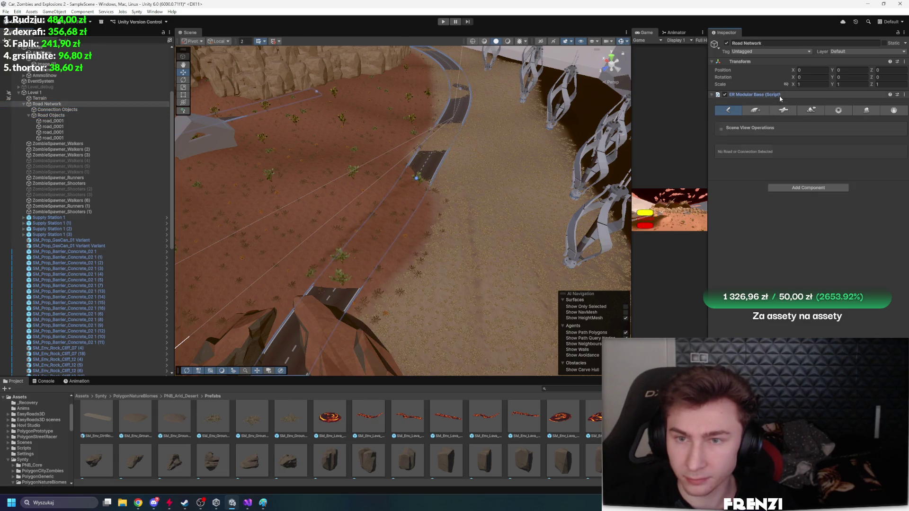
pyautogui.click(783, 110)
# Confirm the terrain build, then widen the Game view beside a narrower Scene view
pyautogui.click(812, 111)
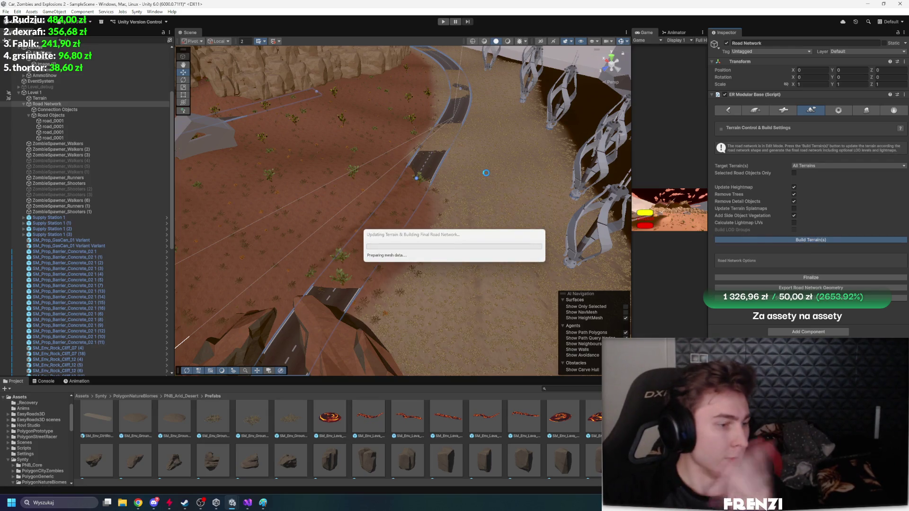
pyautogui.moveTo(483, 171)
pyautogui.mouseDown()
pyautogui.moveTo(518, 152)
pyautogui.moveTo(521, 67)
pyautogui.mouseUp()
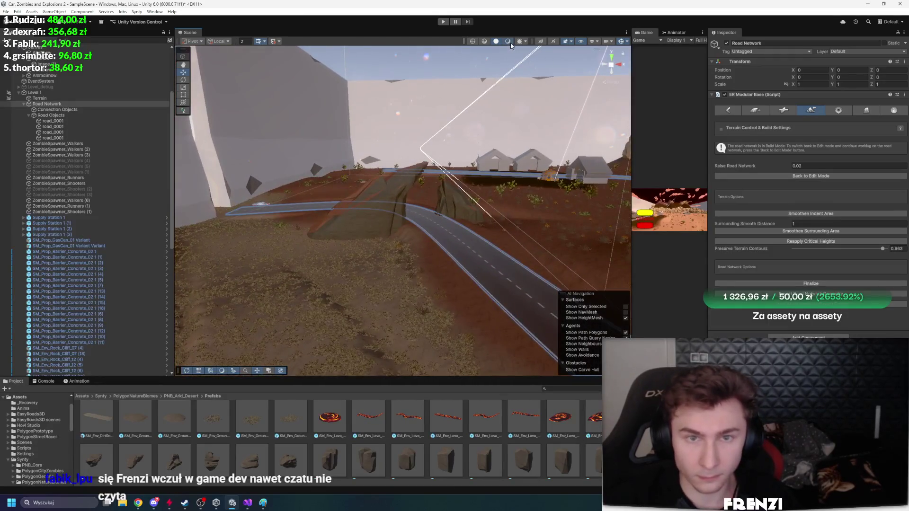
pyautogui.moveTo(632, 124); pyautogui.dragTo(401, 124)
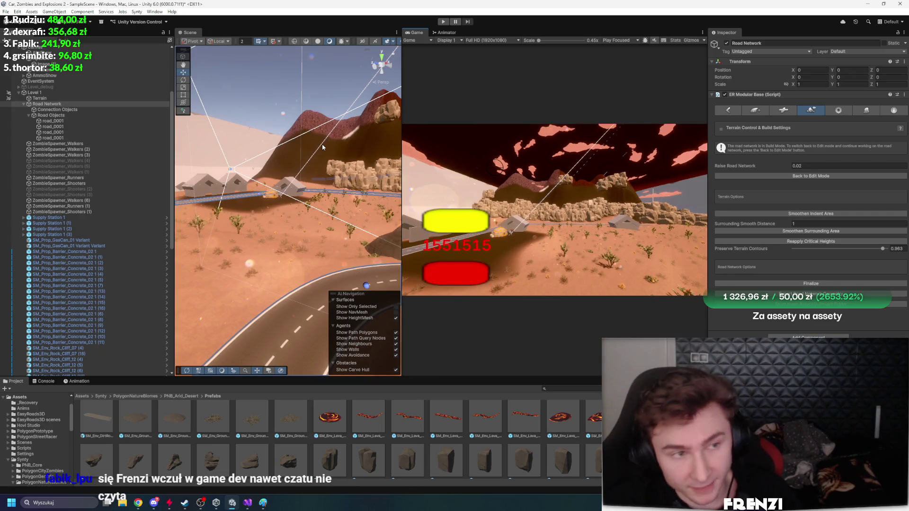
# Maximize the Game view for a play test toward the zombie horde, then stop it
pyautogui.hotkey('shift', 'space')
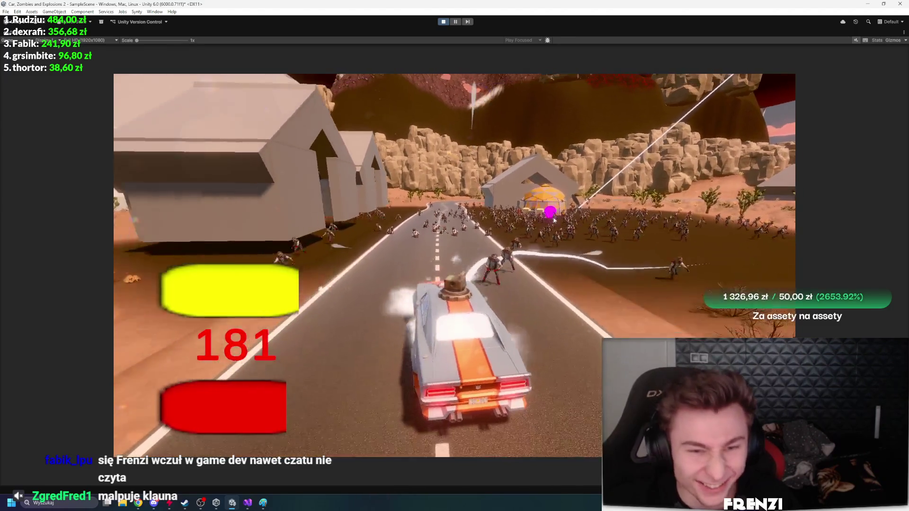
pyautogui.click(441, 23)
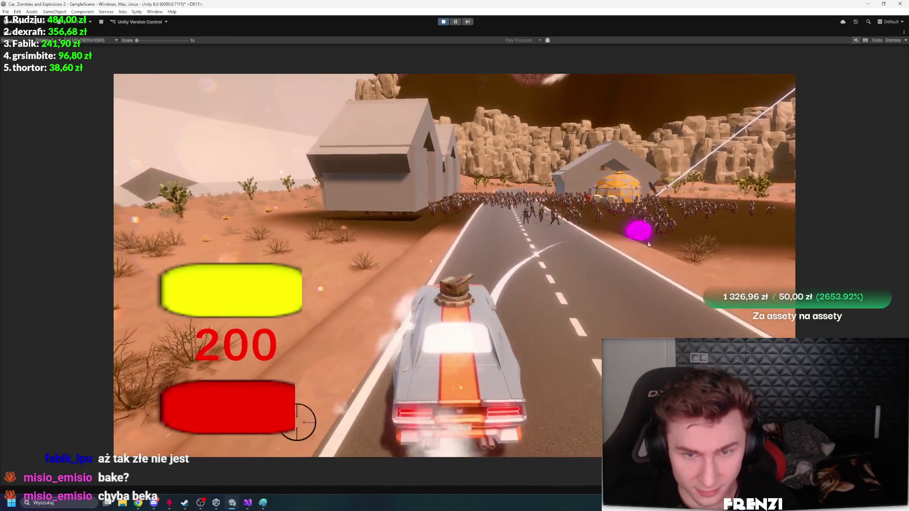
# Fire the turret across the zombie horde along the road, then stop the play test
pyautogui.moveTo(650, 241)
pyautogui.mouseDown()
pyautogui.moveTo(488, 208)
pyautogui.moveTo(635, 207)
pyautogui.moveTo(467, 202)
pyautogui.mouseUp()
pyautogui.click(467, 205)
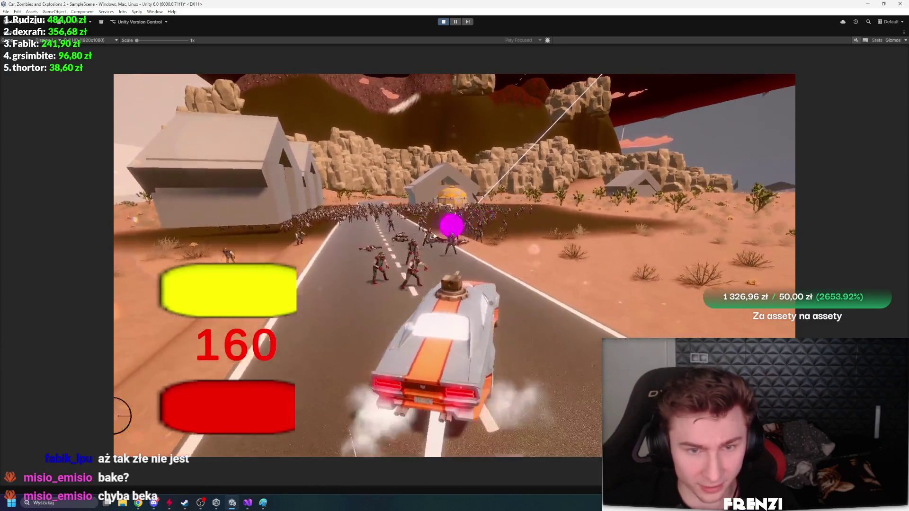
pyautogui.click(369, 239)
pyautogui.moveTo(365, 241)
pyautogui.mouseDown()
pyautogui.moveTo(294, 258)
pyautogui.moveTo(325, 243)
pyautogui.moveTo(278, 247)
pyautogui.moveTo(321, 227)
pyautogui.mouseUp()
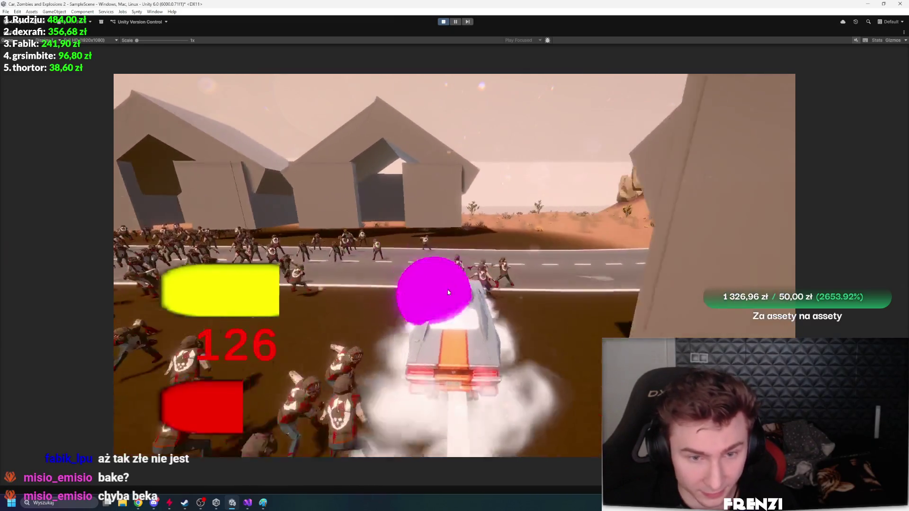
pyautogui.moveTo(428, 291)
pyautogui.mouseDown()
pyautogui.moveTo(318, 272)
pyautogui.moveTo(137, 326)
pyautogui.moveTo(415, 234)
pyautogui.moveTo(591, 312)
pyautogui.moveTo(447, 267)
pyautogui.moveTo(425, 298)
pyautogui.mouseUp()
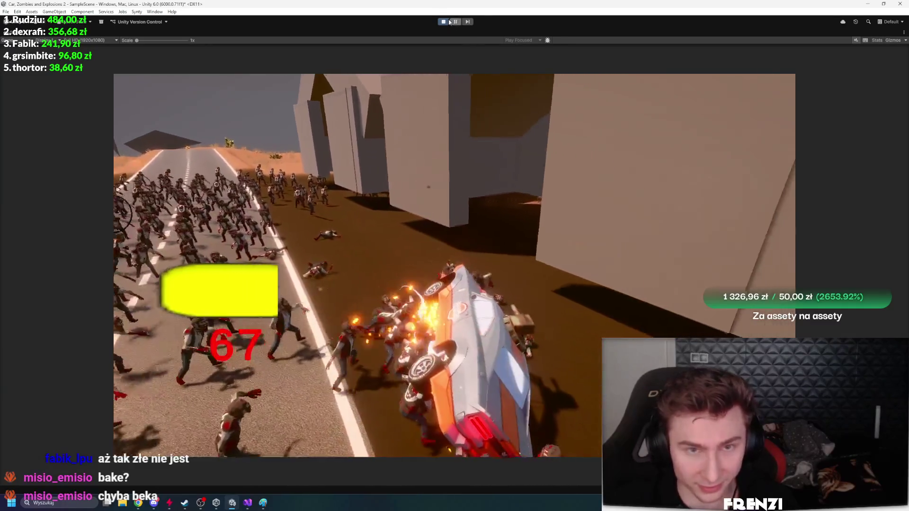
pyautogui.click(444, 24)
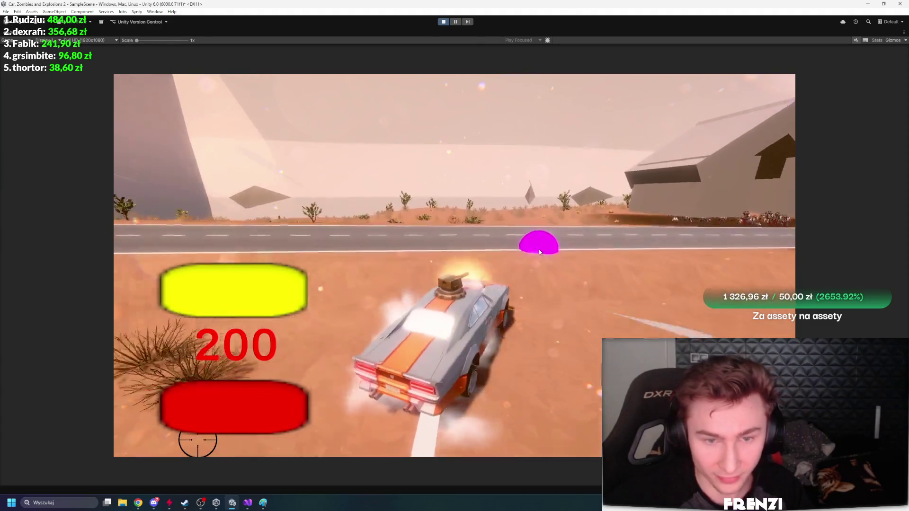
# Keep firing the turret at the zombie horde through the bend until the car flips and lands
pyautogui.moveTo(602, 232)
pyautogui.mouseDown()
pyautogui.moveTo(629, 207)
pyautogui.moveTo(558, 203)
pyautogui.moveTo(530, 223)
pyautogui.moveTo(547, 260)
pyautogui.moveTo(518, 264)
pyautogui.moveTo(726, 329)
pyautogui.moveTo(556, 357)
pyautogui.moveTo(587, 251)
pyautogui.moveTo(631, 270)
pyautogui.moveTo(335, 235)
pyautogui.moveTo(525, 206)
pyautogui.moveTo(397, 207)
pyautogui.moveTo(420, 219)
pyautogui.moveTo(411, 247)
pyautogui.moveTo(291, 244)
pyautogui.moveTo(310, 257)
pyautogui.moveTo(476, 201)
pyautogui.mouseUp()
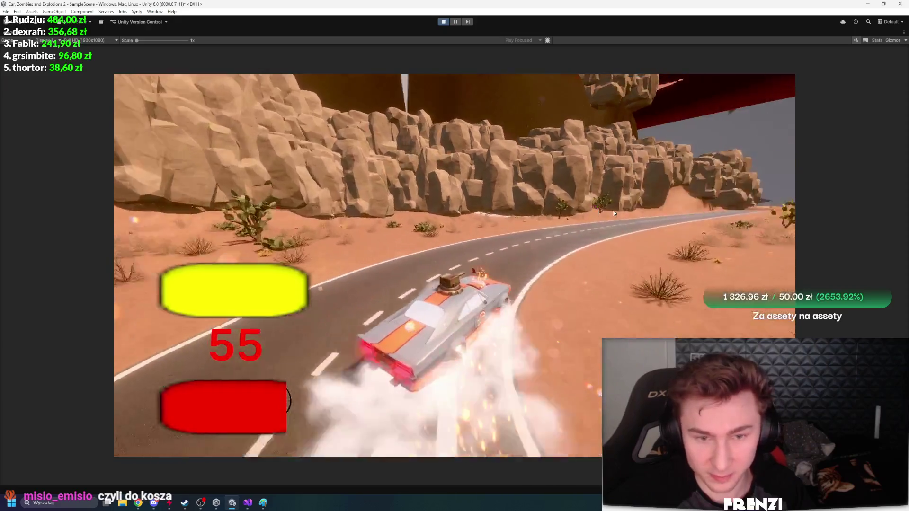
pyautogui.moveTo(521, 246)
pyautogui.mouseDown()
pyautogui.moveTo(476, 264)
pyautogui.moveTo(532, 241)
pyautogui.moveTo(562, 326)
pyautogui.moveTo(602, 261)
pyautogui.moveTo(578, 247)
pyautogui.mouseUp()
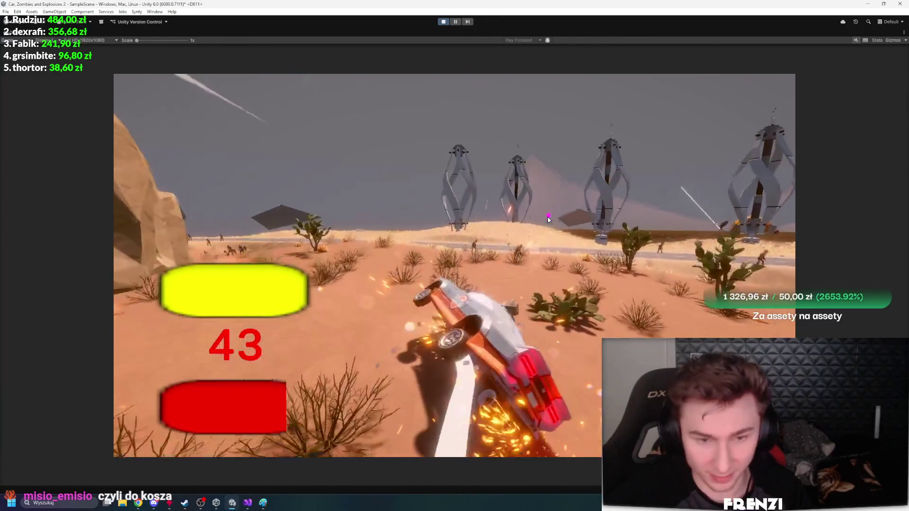
pyautogui.moveTo(526, 211); pyautogui.dragTo(612, 282)
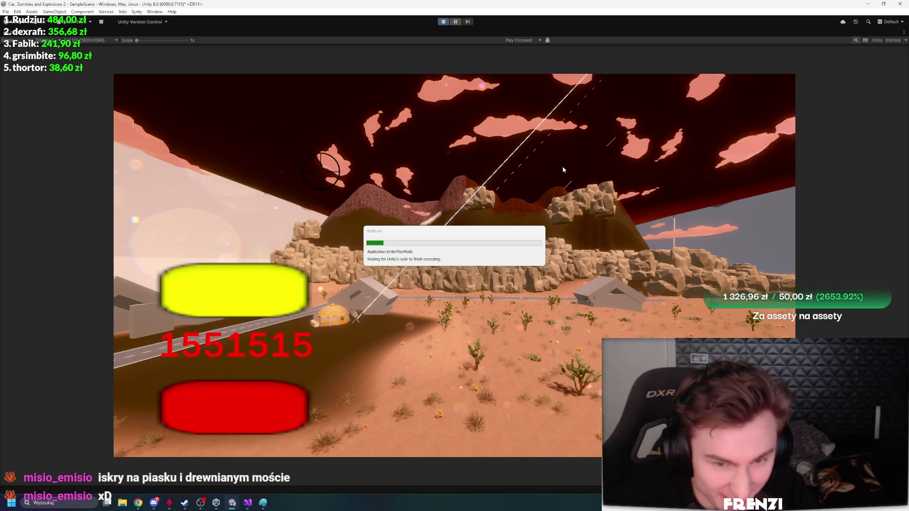
# Pause the game, frame SM_Prop_METAL Bridge_02 (4), and maximize the Game view again
pyautogui.hotkey('ctrl', 'shift', 'p')
pyautogui.hotkey('shift', 'space')
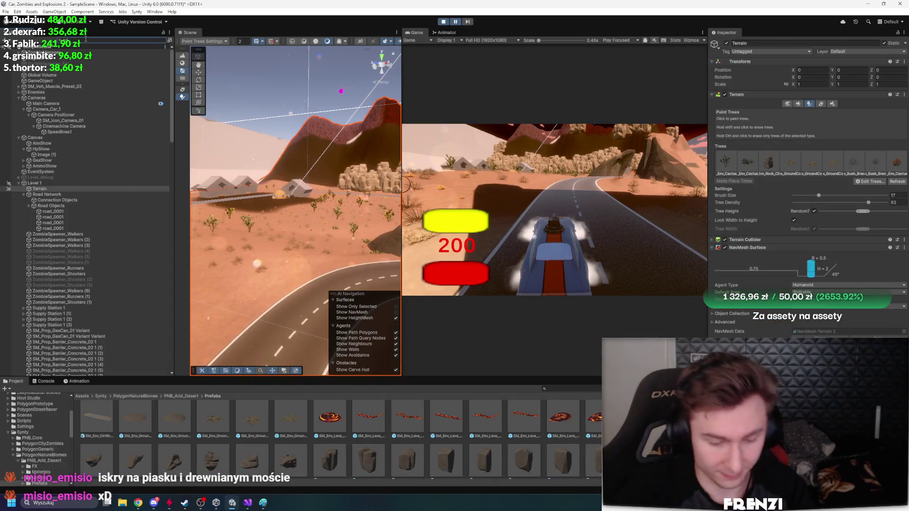
pyautogui.doubleClick(85, 92)
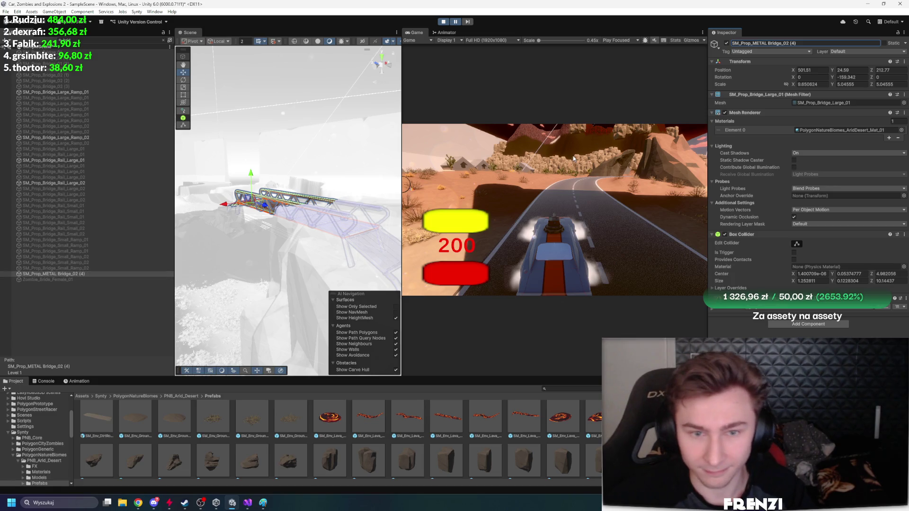
pyautogui.hotkey('shift', 'space')
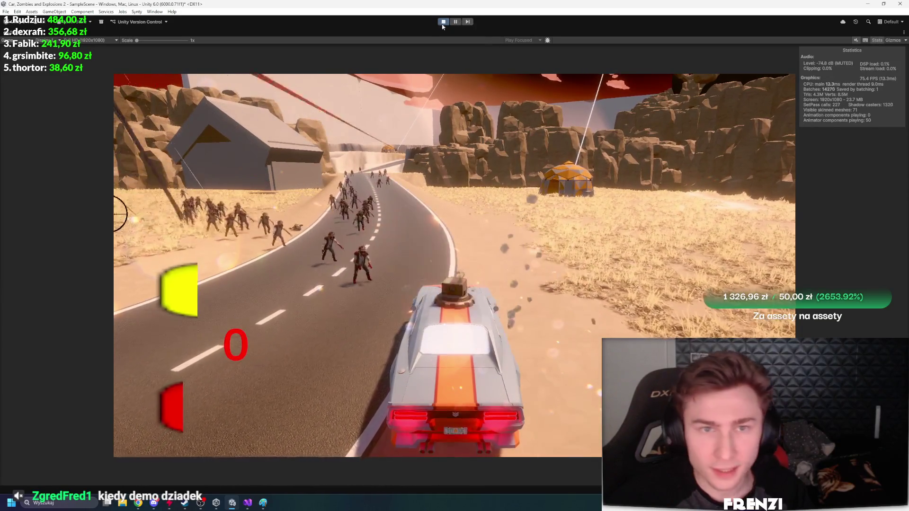
# Drive the winding road steering with D and A while shooting zombies, then stop and restore the layout
pyautogui.click(444, 22)
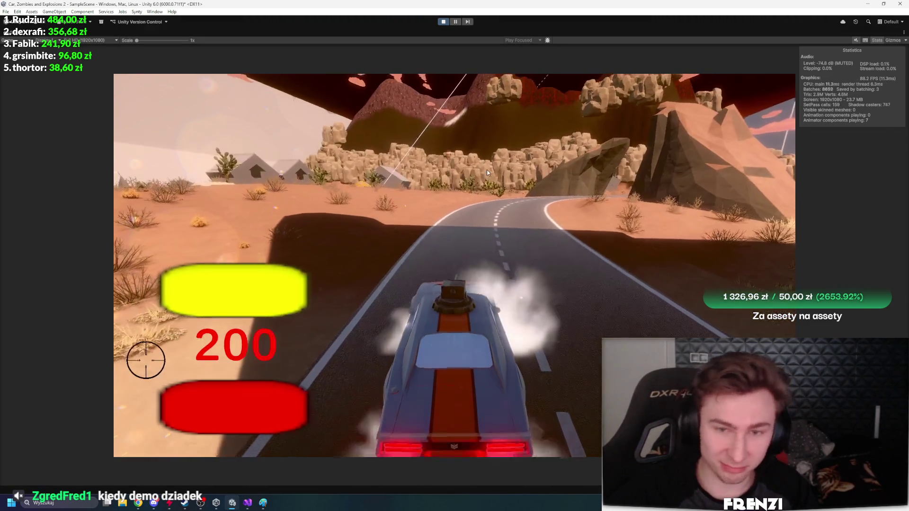
pyautogui.press('d')
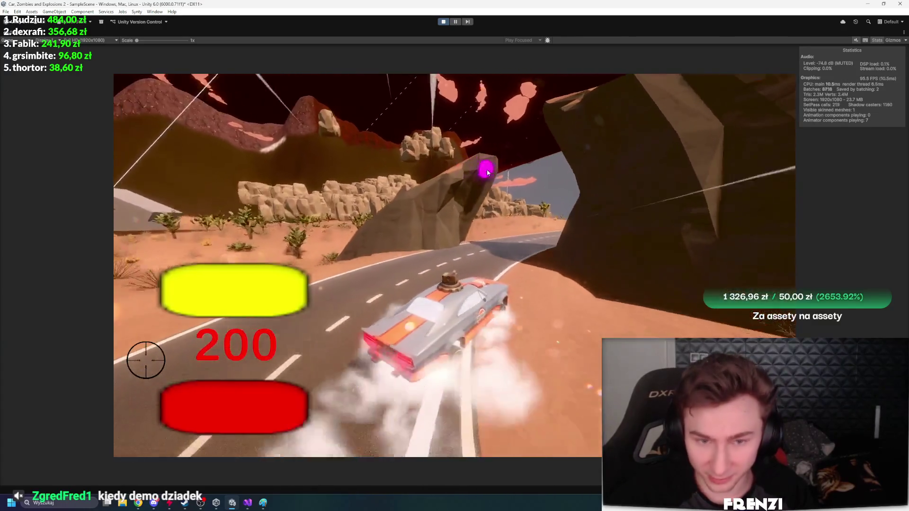
pyautogui.press('a')
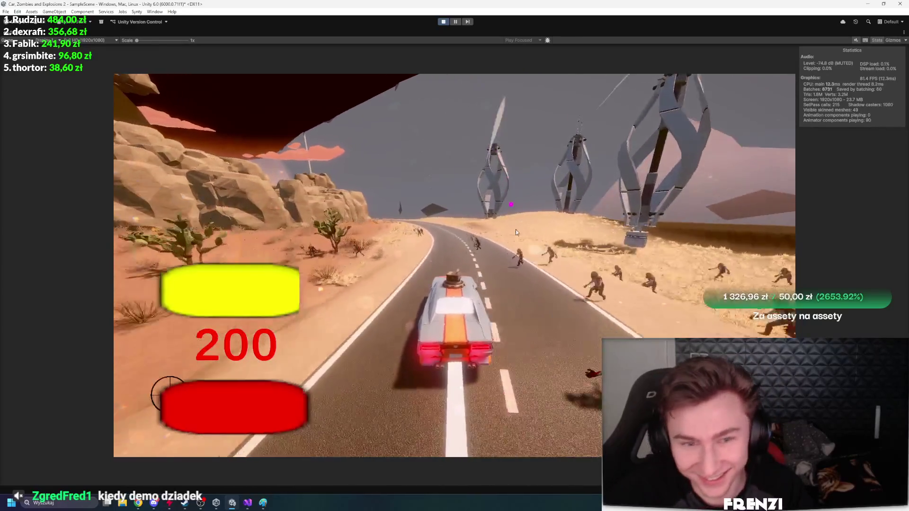
pyautogui.click(538, 223)
pyautogui.press('a')
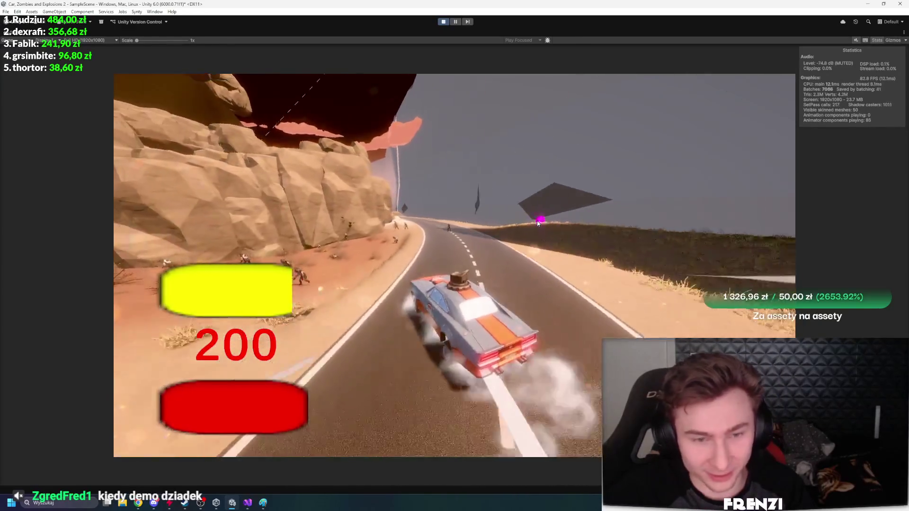
pyautogui.press('d')
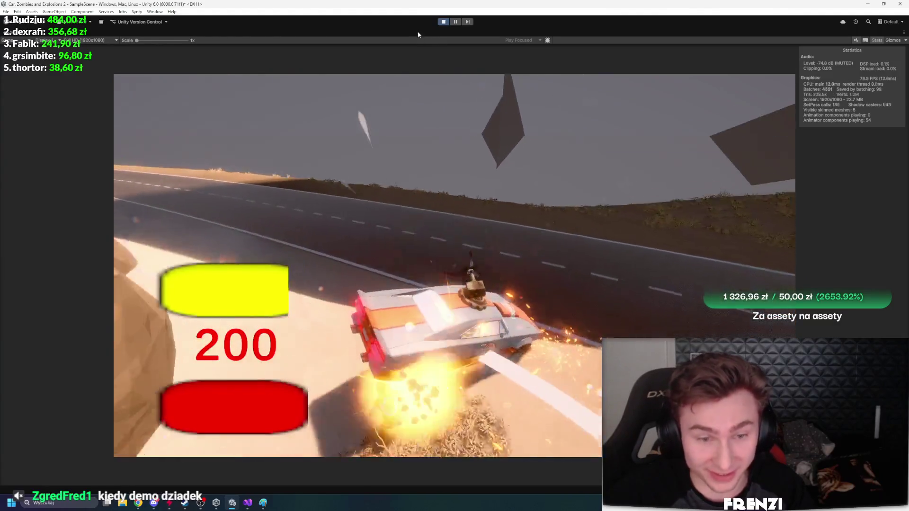
pyautogui.click(440, 24)
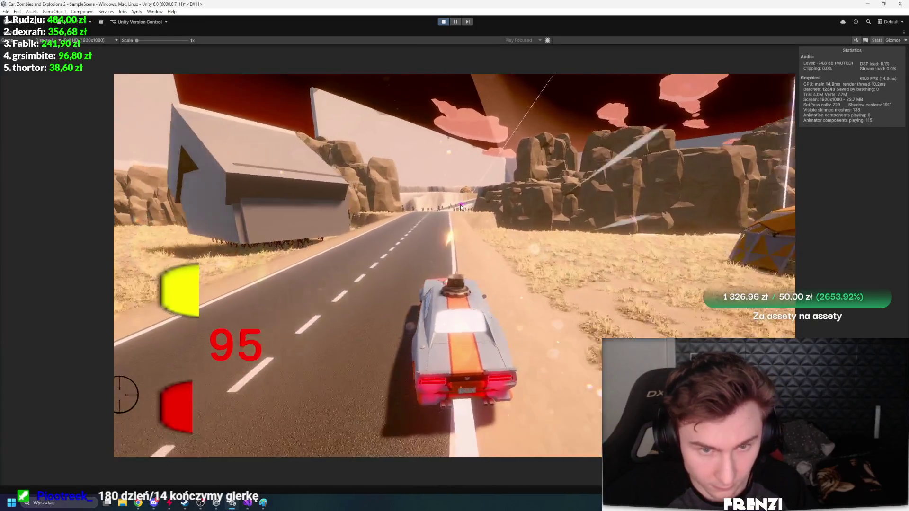
pyautogui.hotkey('ctrl', 'p')
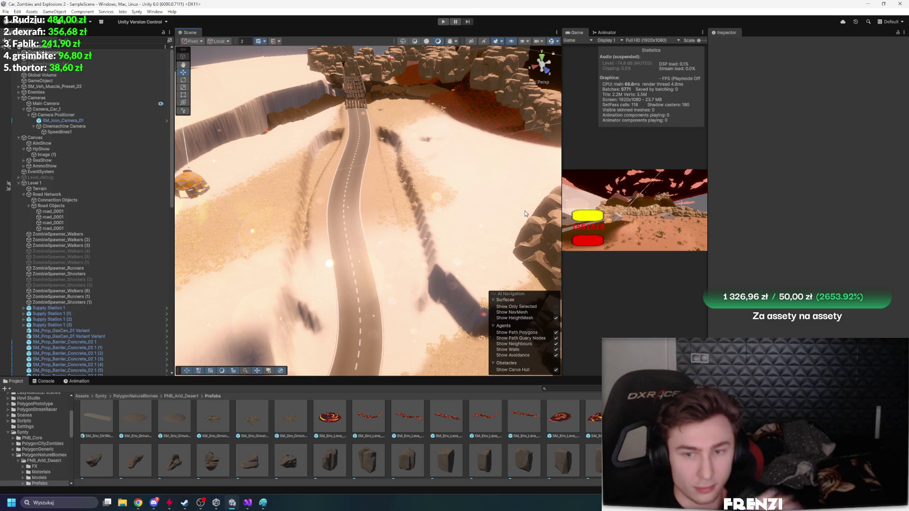
pyautogui.moveTo(460, 174)
pyautogui.mouseDown()
pyautogui.moveTo(422, 127)
pyautogui.moveTo(424, 150)
pyautogui.moveTo(509, 116)
pyautogui.moveTo(698, 90)
pyautogui.moveTo(780, 138)
pyautogui.moveTo(796, 121)
pyautogui.moveTo(771, 133)
pyautogui.mouseUp()
pyautogui.moveTo(190, 227)
pyautogui.mouseDown()
pyautogui.moveTo(210, 255)
pyautogui.moveTo(275, 203)
pyautogui.moveTo(303, 206)
pyautogui.mouseUp()
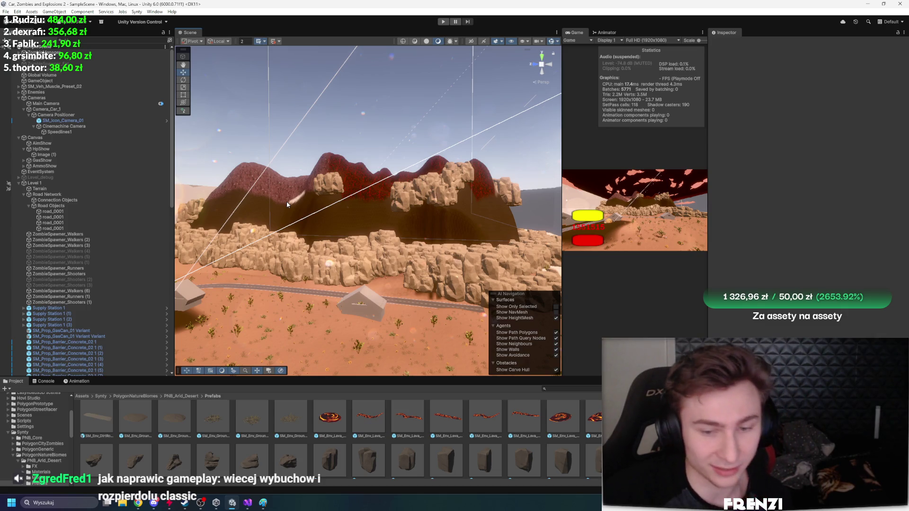
pyautogui.moveTo(288, 205)
pyautogui.mouseDown()
pyautogui.moveTo(245, 232)
pyautogui.moveTo(372, 213)
pyautogui.moveTo(313, 198)
pyautogui.mouseUp()
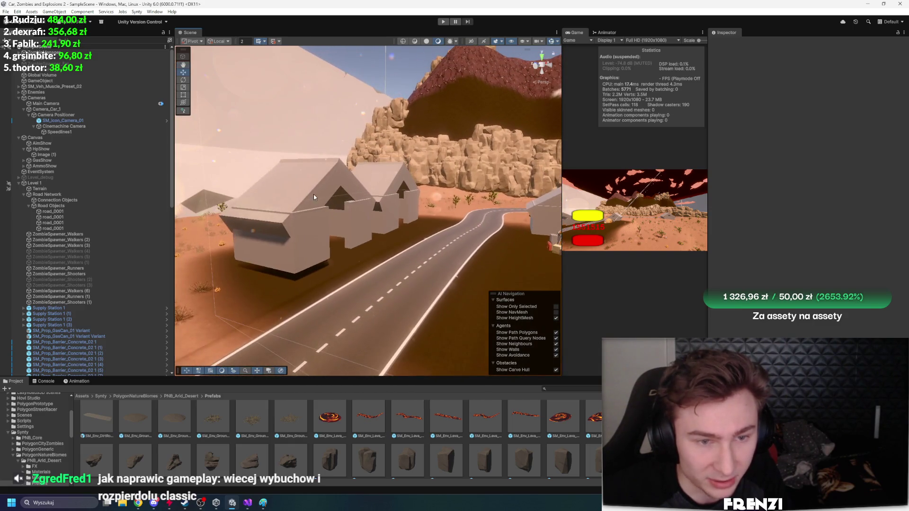
# Pull the Scene view back over the houses and road, select the House Spawner, and tilt toward the red and yellow sign
pyautogui.moveTo(392, 239)
pyautogui.mouseDown()
pyautogui.moveTo(327, 237)
pyautogui.moveTo(369, 273)
pyautogui.moveTo(337, 258)
pyautogui.mouseUp()
pyautogui.click(364, 270)
pyautogui.moveTo(377, 276)
pyautogui.mouseDown()
pyautogui.moveTo(549, 193)
pyautogui.moveTo(304, 196)
pyautogui.mouseUp()
# Maximize the Game view for the full-size test drive, then stop and restart the game
pyautogui.hotkey('shift', 'space')
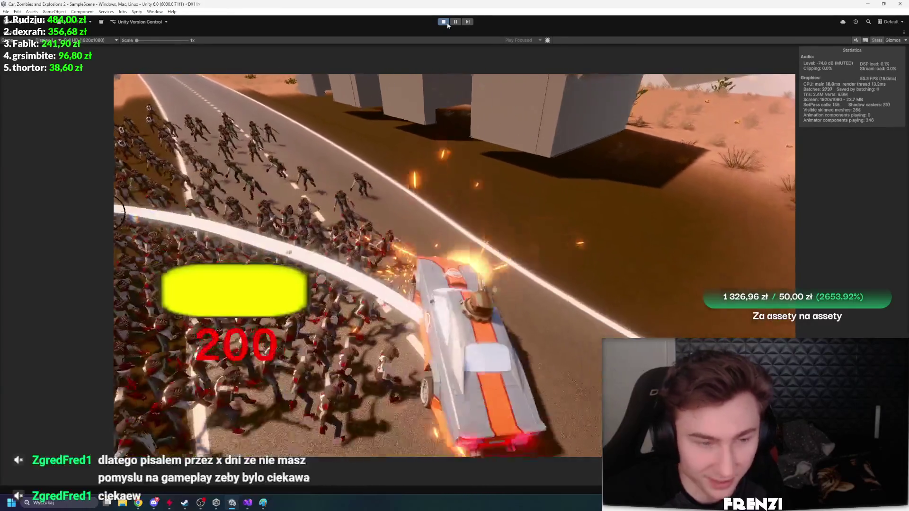
pyautogui.click(447, 24)
pyautogui.click(447, 25)
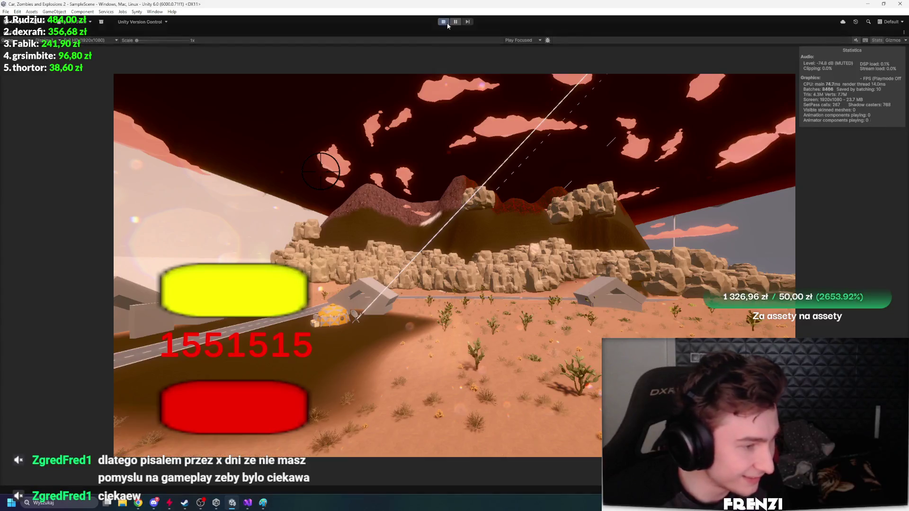
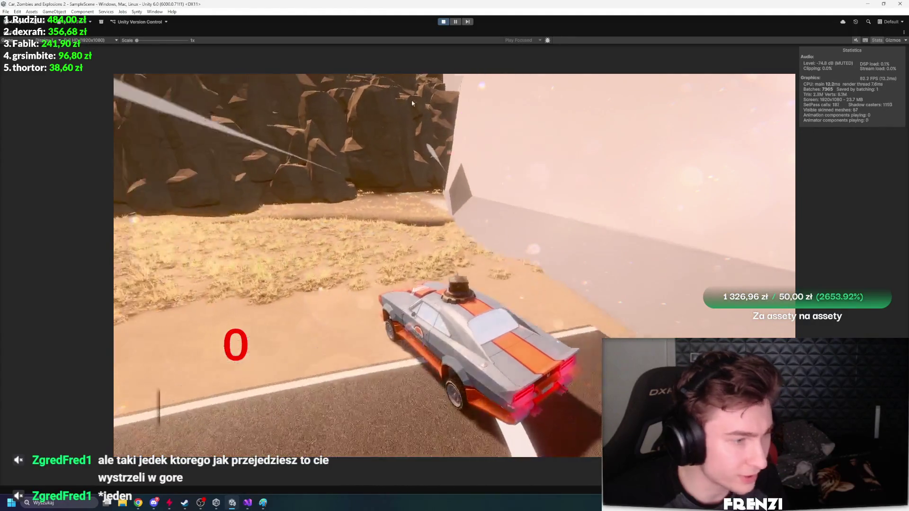
# Restart the play session, drive into the zombie horde, and toggle Gizmos on and off
pyautogui.click(444, 23)
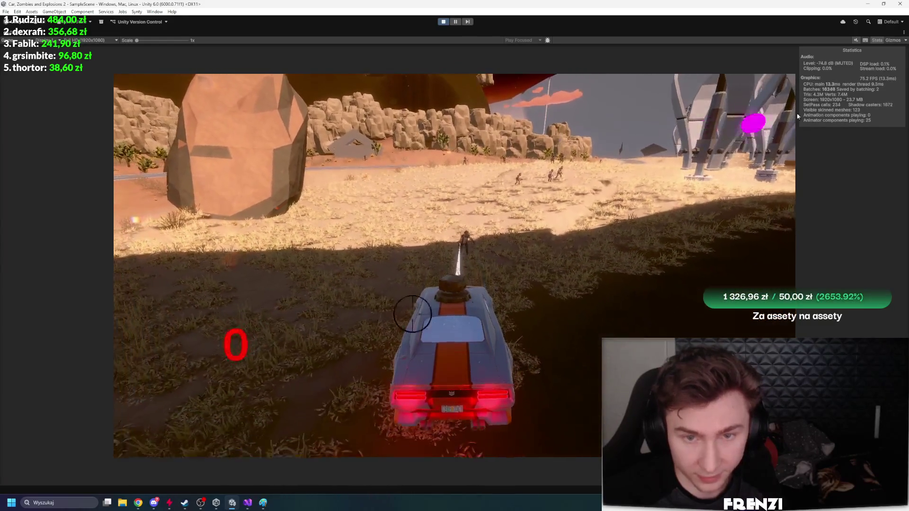
pyautogui.click(892, 40)
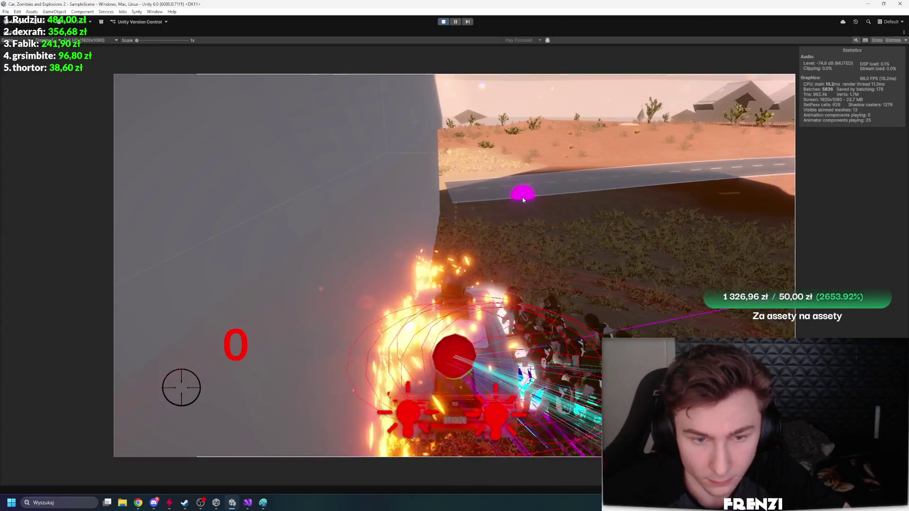
pyautogui.click(894, 41)
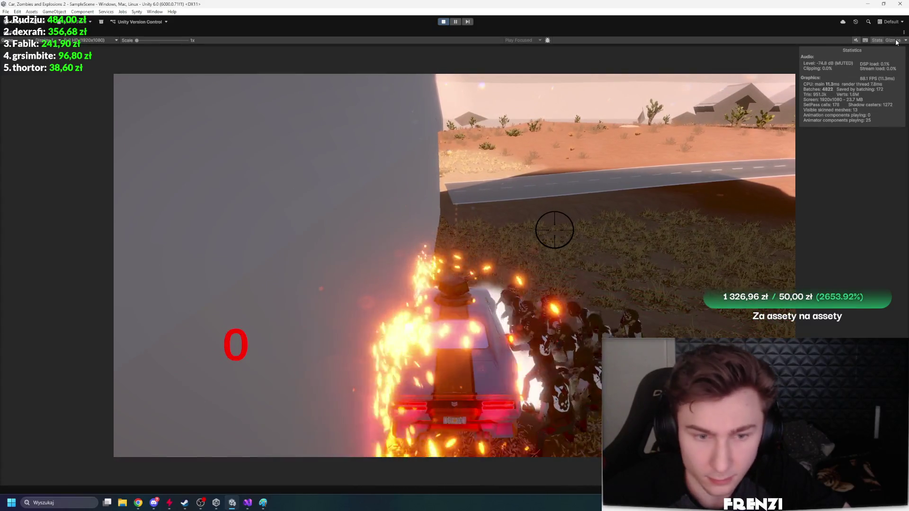
pyautogui.click(895, 41)
pyautogui.click(894, 40)
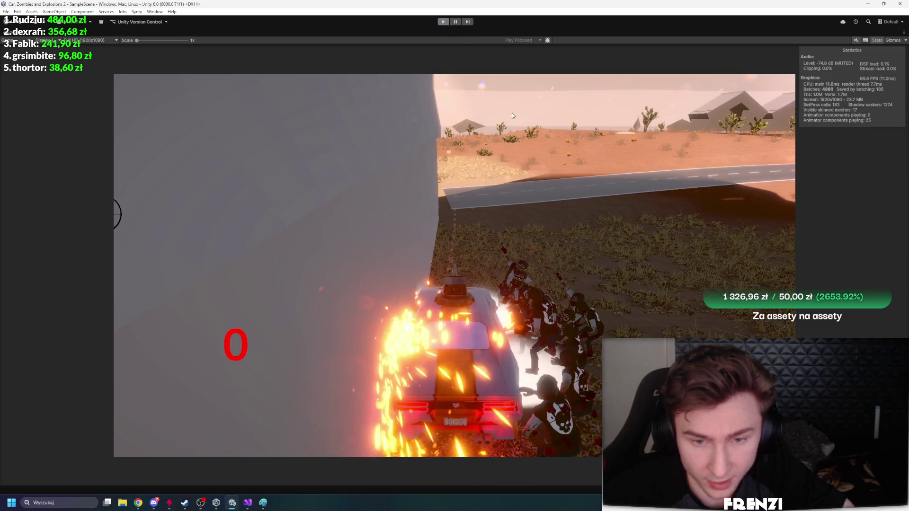
# Stop the play-test and show the Terrain's general settings in the Inspector
pyautogui.hotkey('ctrl', 'p')
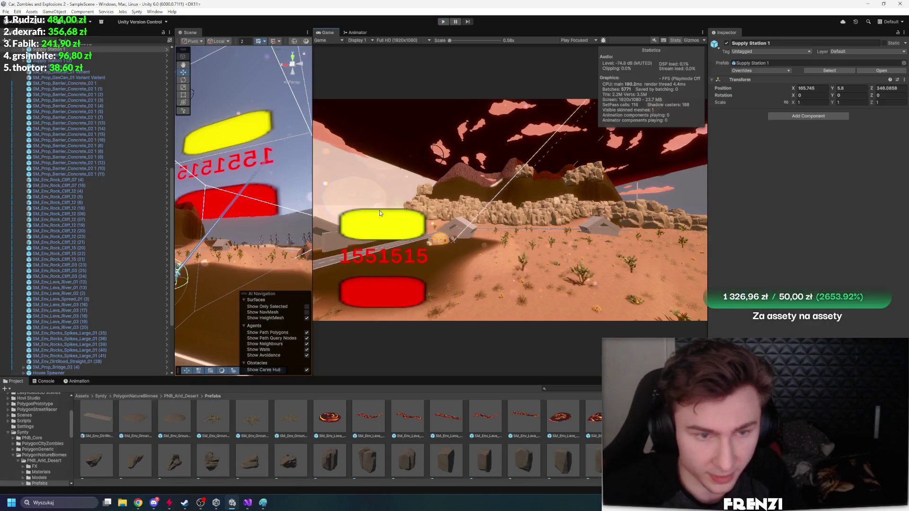
pyautogui.moveTo(314, 173); pyautogui.dragTo(489, 173)
pyautogui.scroll(15, 76, 189)
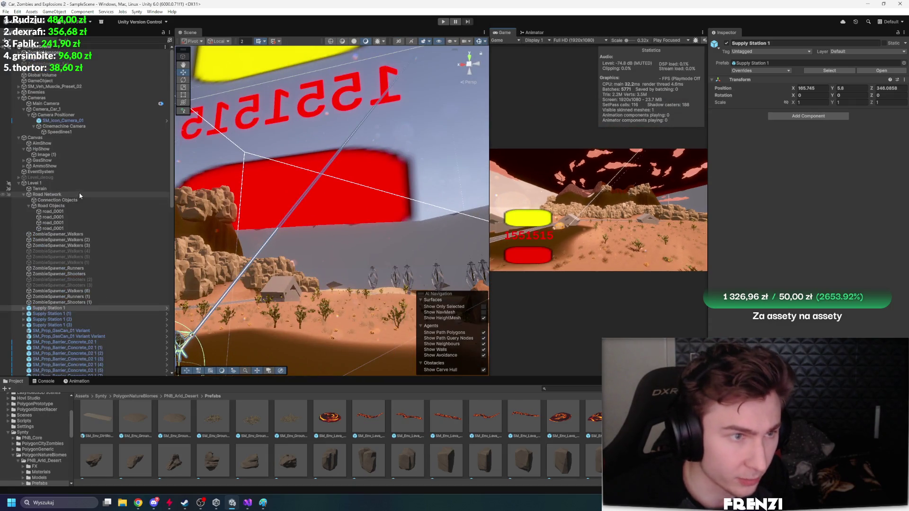
pyautogui.click(66, 188)
pyautogui.click(831, 104)
pyautogui.click(832, 104)
# Enable Bake Light Probes For Trees on the terrain, leaving reflection probes unchanged
pyautogui.scroll(-10, 800, 284)
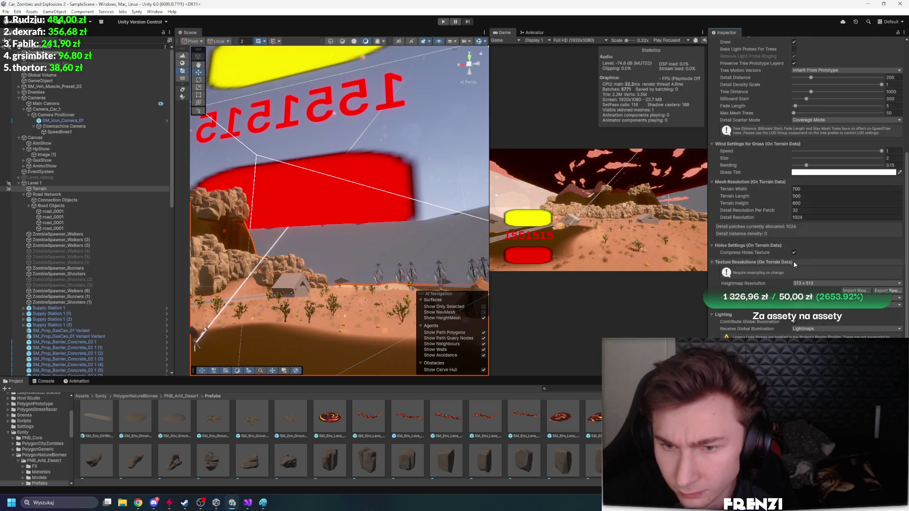
pyautogui.scroll(5, 796, 256)
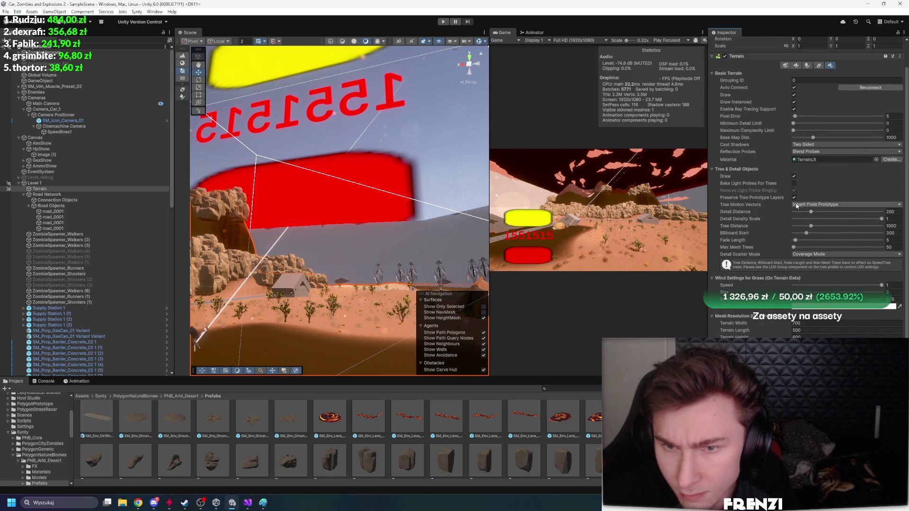
pyautogui.click(794, 184)
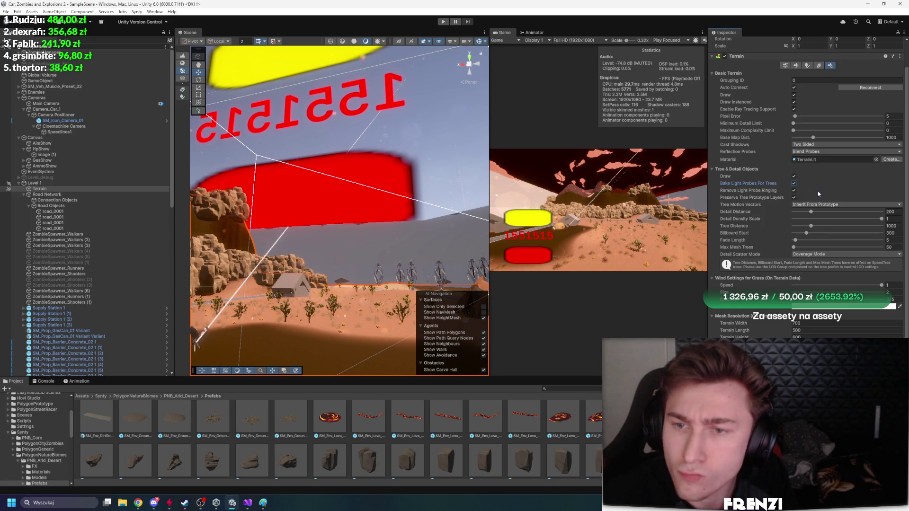
pyautogui.click(819, 152)
pyautogui.click(779, 167)
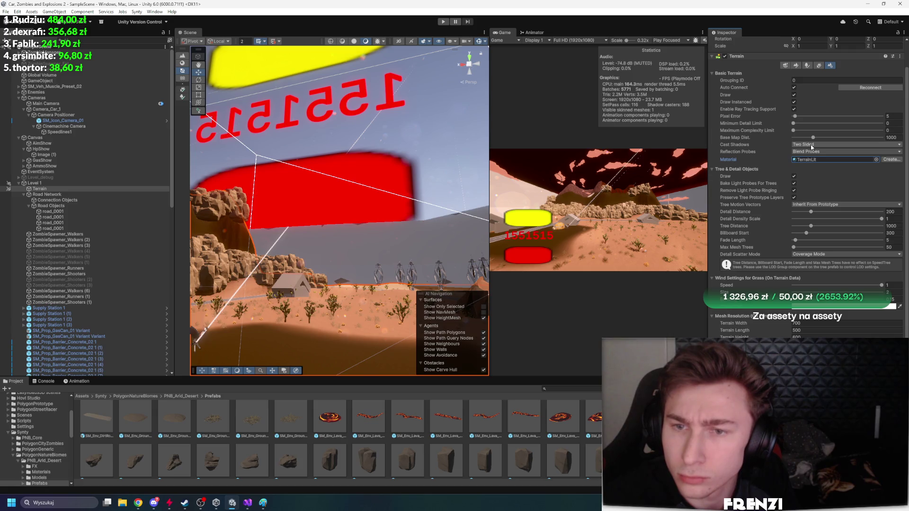
# Set the terrain's Receive Global Illumination to Light Probes
pyautogui.scroll(-5, 823, 213)
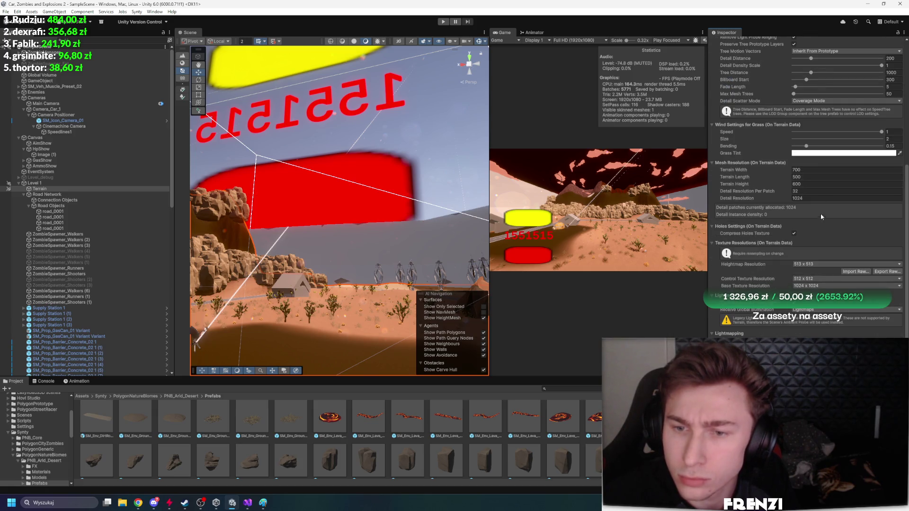
pyautogui.scroll(-2, 793, 239)
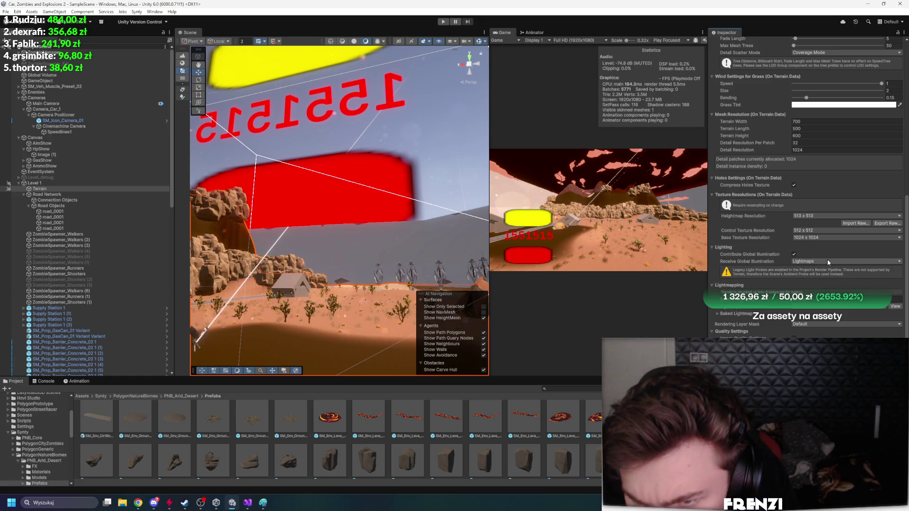
pyautogui.click(827, 260)
pyautogui.click(831, 278)
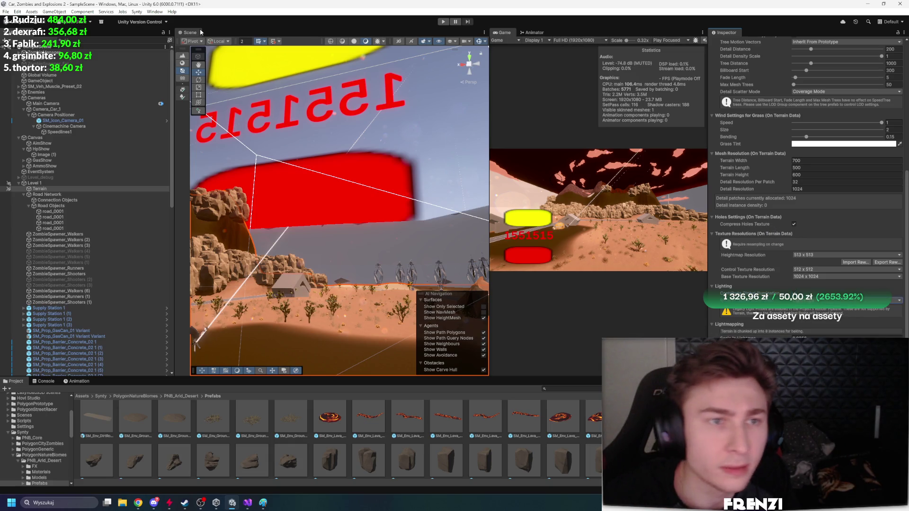
pyautogui.click(153, 12)
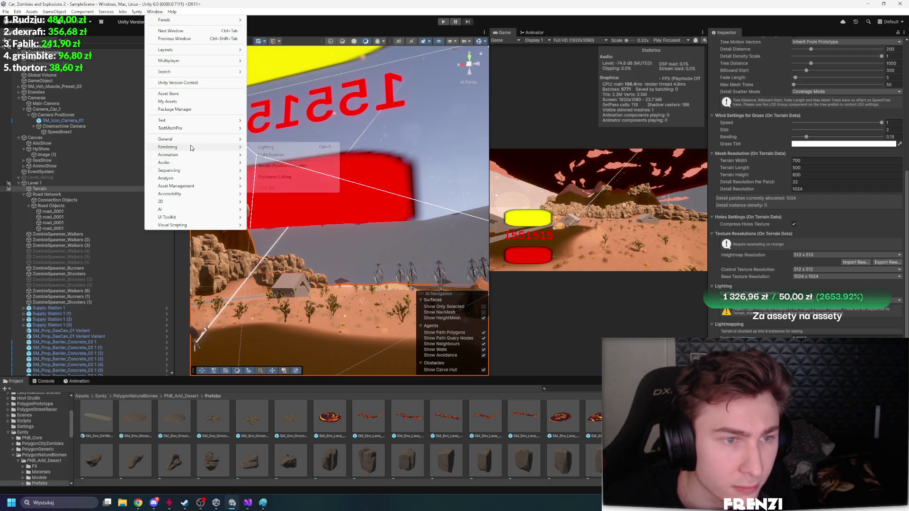
# Dock the Lighting window beside the Inspector, browse its tabs, and ping the baked lightmap asset
pyautogui.click(266, 147)
pyautogui.moveTo(332, 142); pyautogui.dragTo(767, 40)
pyautogui.click(798, 44)
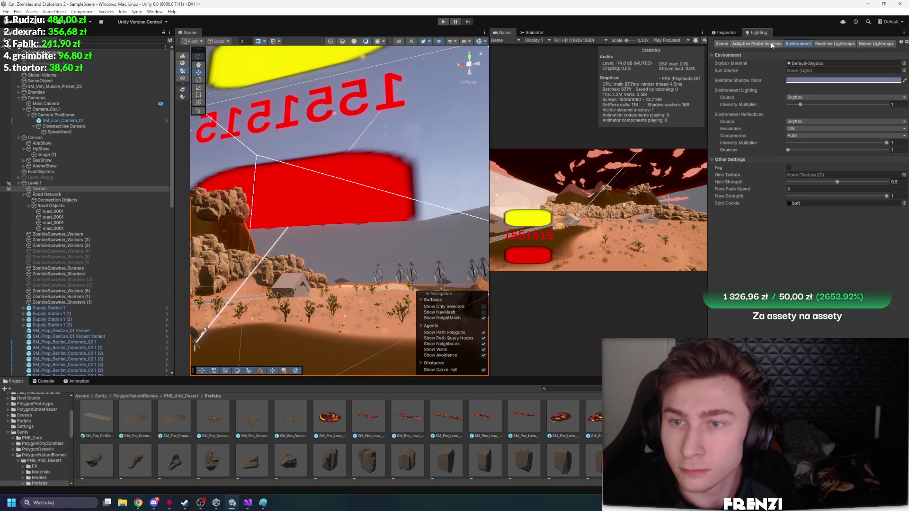
pyautogui.click(772, 44)
pyautogui.click(723, 44)
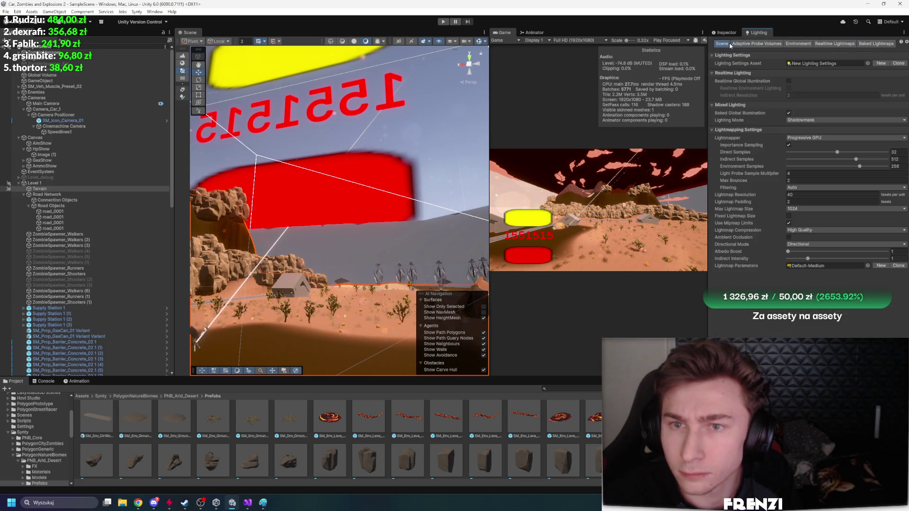
pyautogui.click(876, 43)
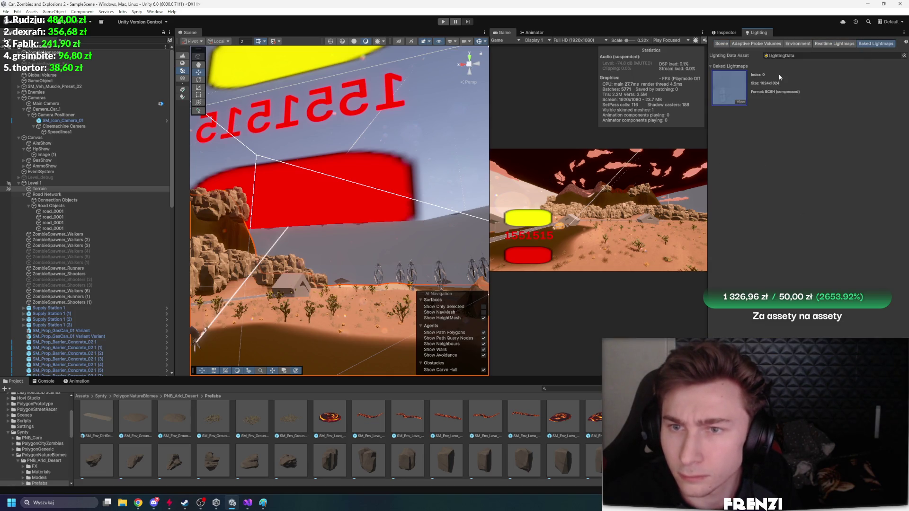
pyautogui.click(731, 89)
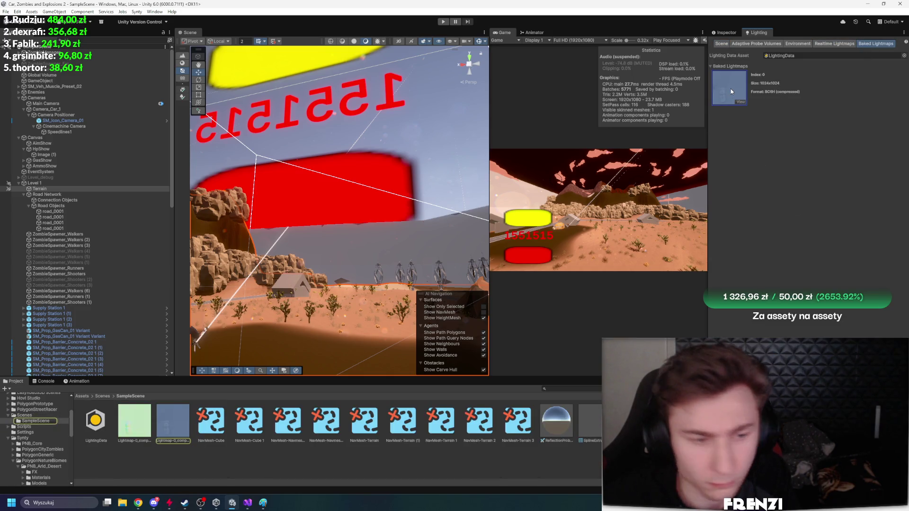
# Recheck Environment lighting, turn the view toward the road and rocks, and inspect the LightingData asset
pyautogui.click(800, 43)
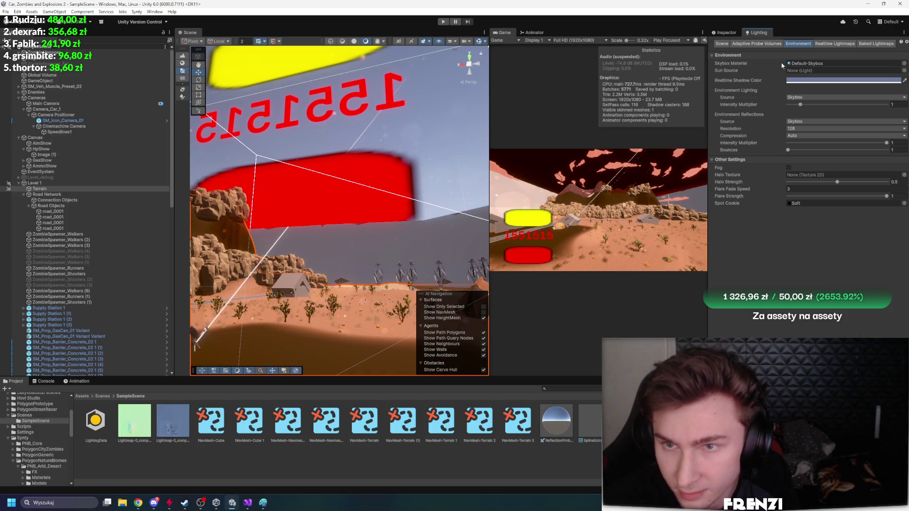
pyautogui.click(762, 43)
pyautogui.click(798, 43)
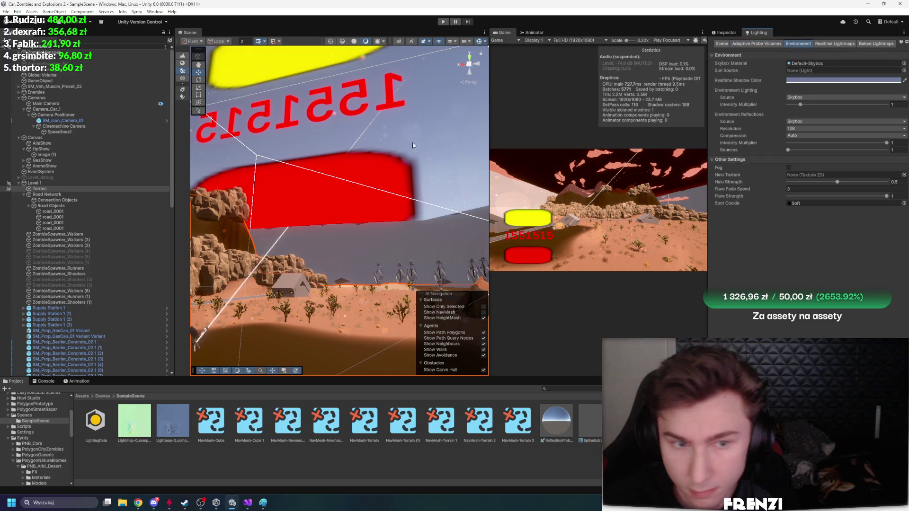
pyautogui.scroll(5, 287, 221)
pyautogui.click(723, 33)
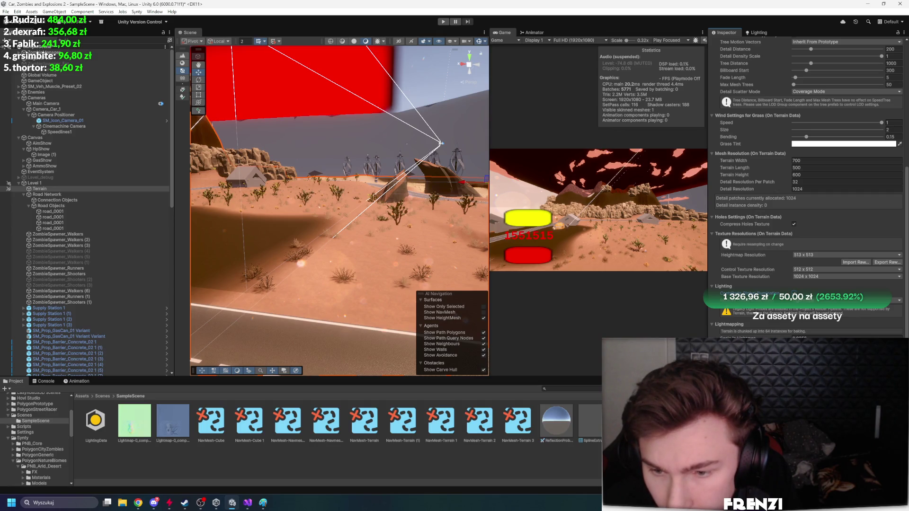
pyautogui.moveTo(399, 197); pyautogui.dragTo(231, 204)
pyautogui.click(95, 421)
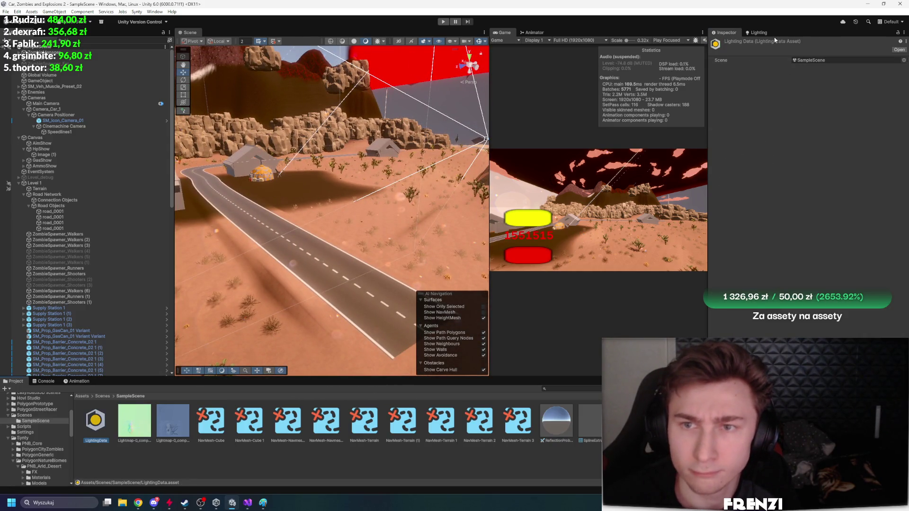
pyautogui.click(758, 32)
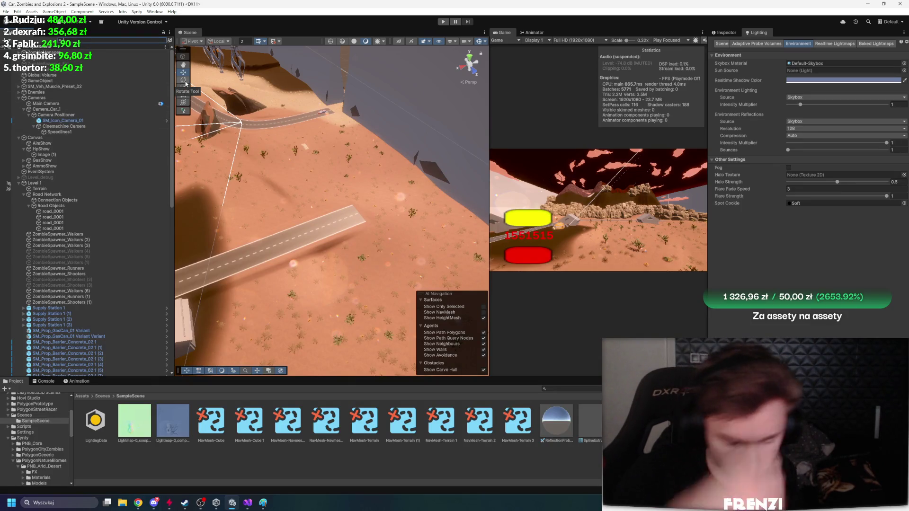
# Set the Directional Light's Mode to Baked instead of Realtime
pyautogui.click(84, 58)
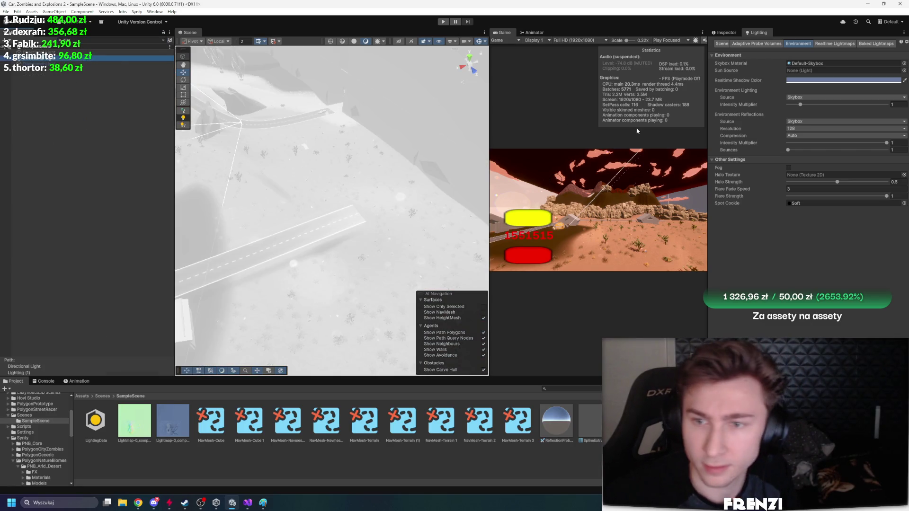
pyautogui.click(733, 33)
pyautogui.click(815, 117)
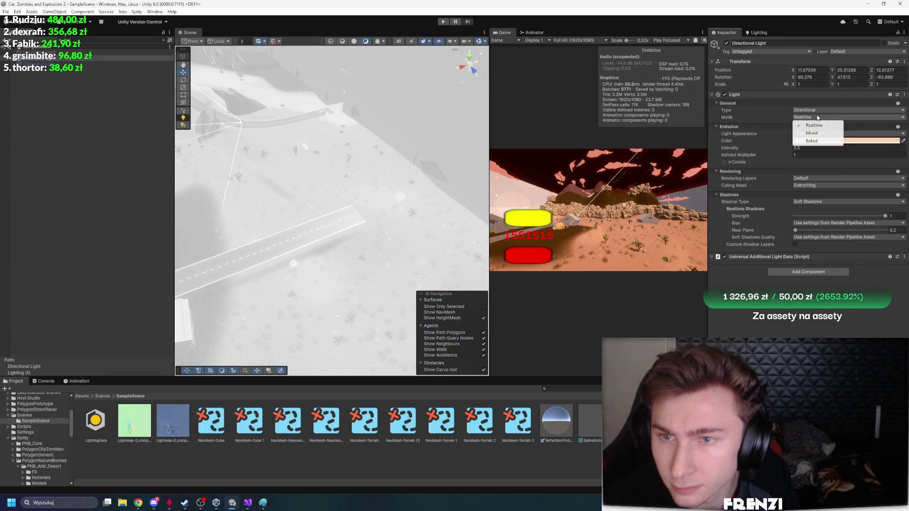
pyautogui.click(822, 138)
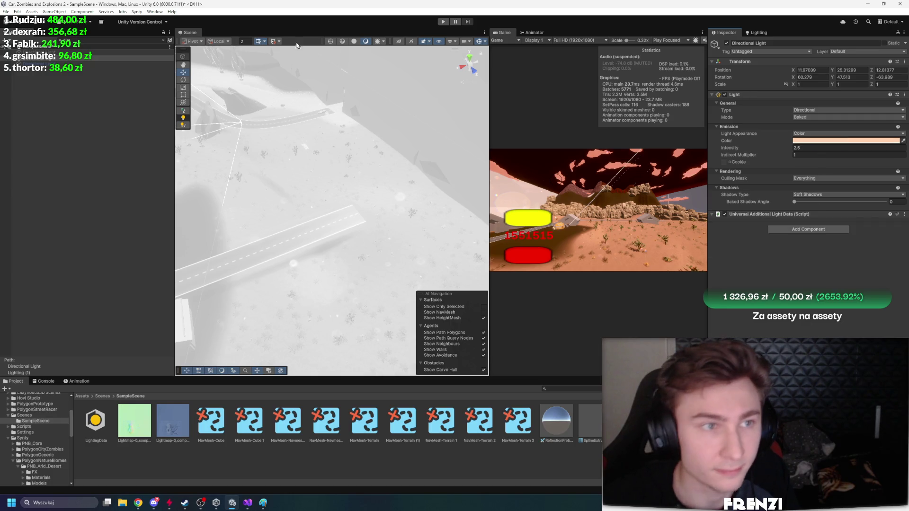
pyautogui.click(163, 40)
# Disable the Directional Light and orbit over the road, cliffs and house with Environment settings shown
pyautogui.moveTo(327, 127)
pyautogui.mouseDown()
pyautogui.moveTo(346, 119)
pyautogui.moveTo(538, 193)
pyautogui.moveTo(772, 165)
pyautogui.mouseUp()
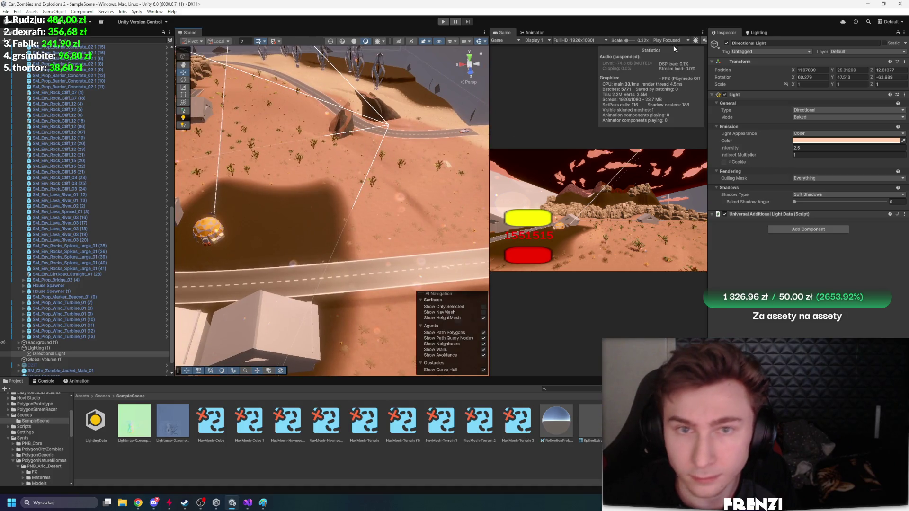
pyautogui.click(756, 32)
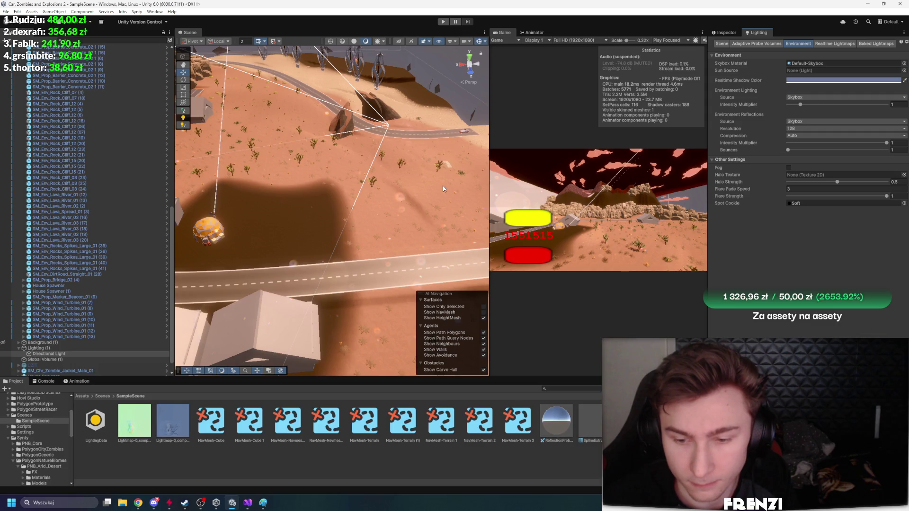
pyautogui.moveTo(444, 188)
pyautogui.mouseDown()
pyautogui.moveTo(461, 165)
pyautogui.moveTo(315, 118)
pyautogui.moveTo(622, 160)
pyautogui.mouseUp()
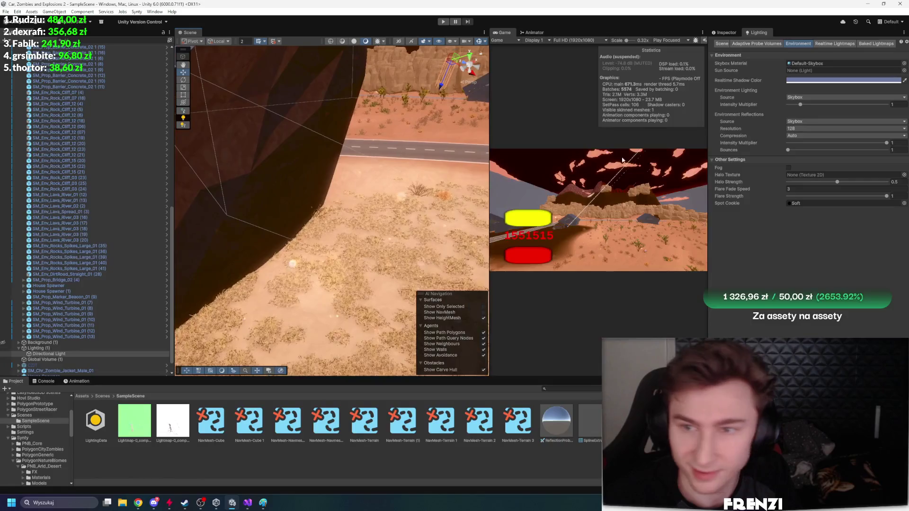
pyautogui.click(723, 35)
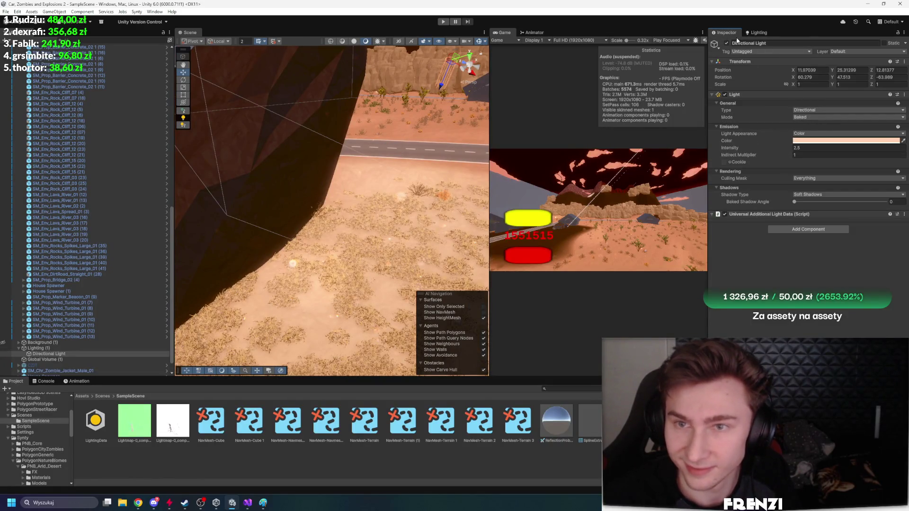
pyautogui.click(727, 43)
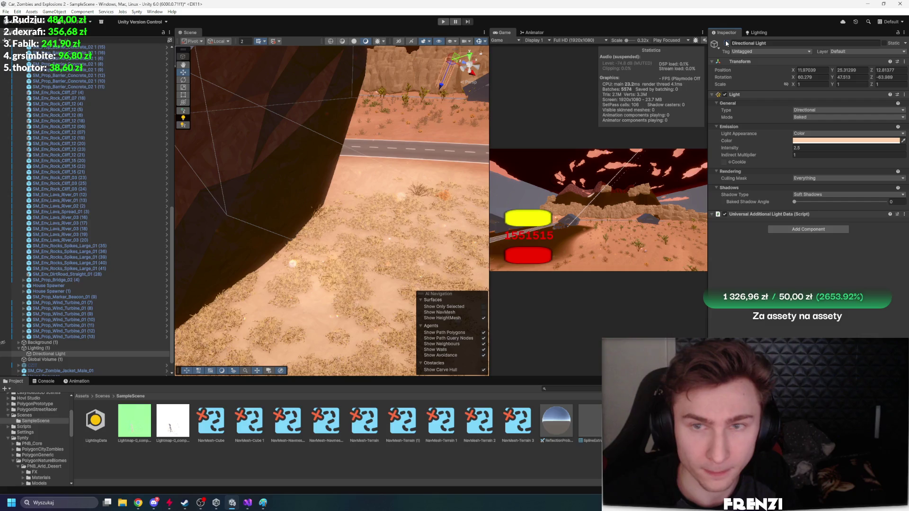
pyautogui.click(758, 33)
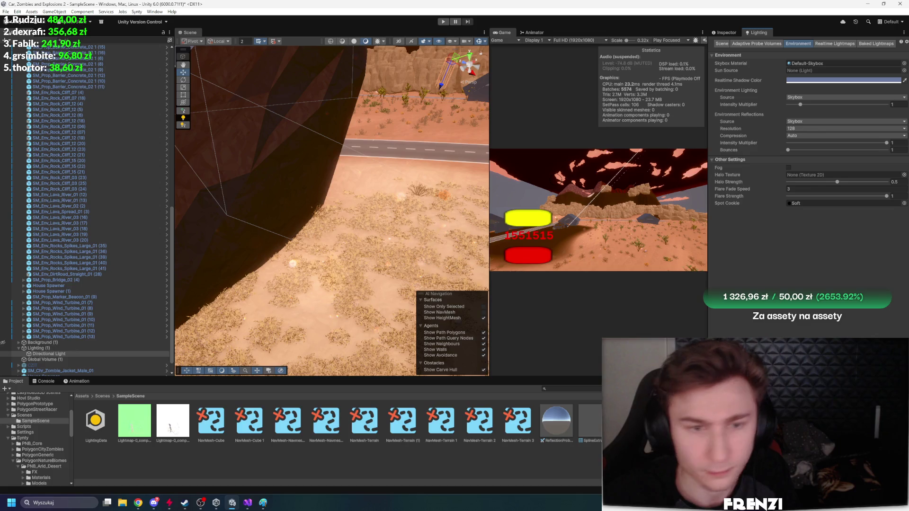
pyautogui.moveTo(359, 193); pyautogui.dragTo(298, 140)
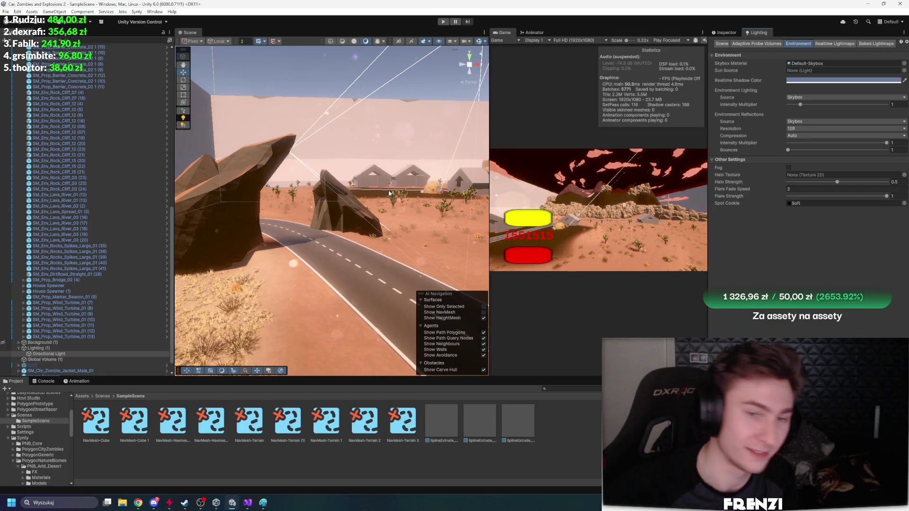
pyautogui.moveTo(337, 181)
pyautogui.mouseDown()
pyautogui.moveTo(337, 199)
pyautogui.moveTo(332, 187)
pyautogui.mouseUp()
pyautogui.moveTo(455, 198)
pyautogui.mouseDown()
pyautogui.moveTo(429, 180)
pyautogui.moveTo(580, 76)
pyautogui.moveTo(504, 106)
pyautogui.moveTo(241, 161)
pyautogui.moveTo(284, 274)
pyautogui.moveTo(305, 226)
pyautogui.moveTo(425, 212)
pyautogui.mouseUp()
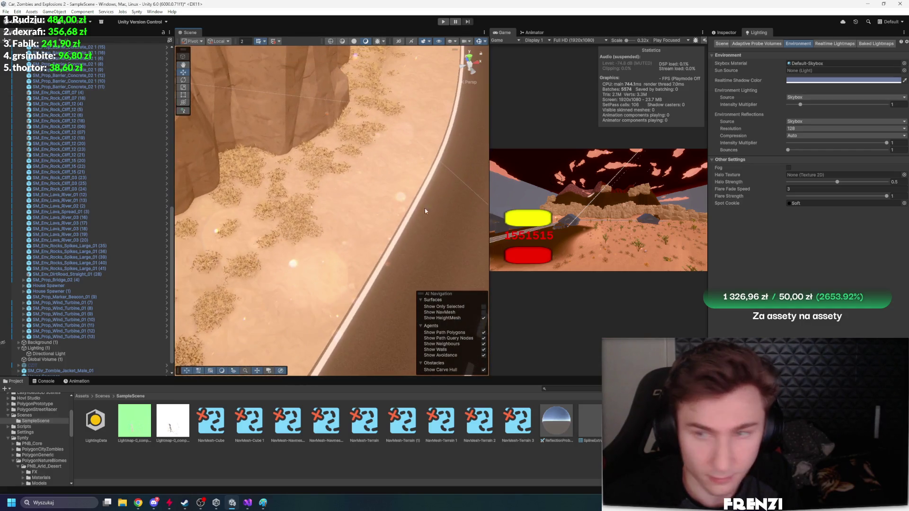
# Search the Hierarchy for 'directional' and select the Directional Light
pyautogui.click(738, 34)
pyautogui.scroll(15, 100, 70)
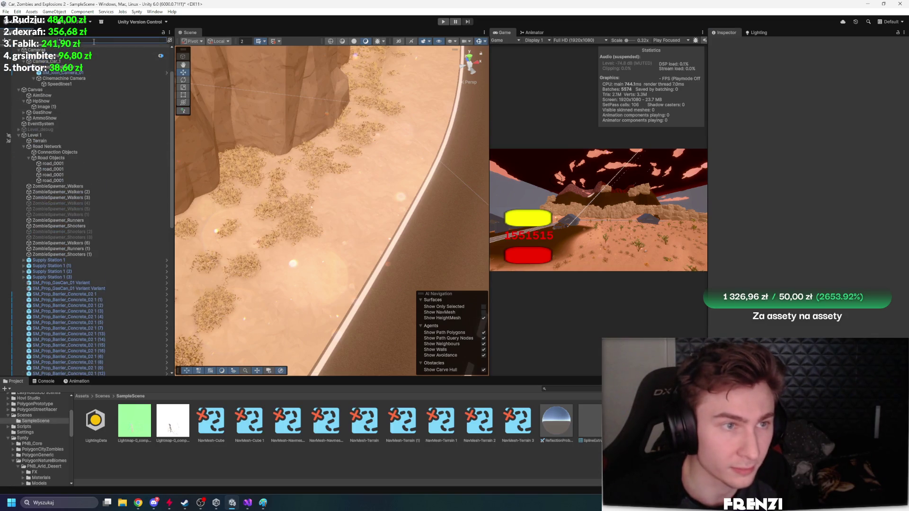
pyautogui.click(93, 41)
pyautogui.write('directional')
pyautogui.click(71, 58)
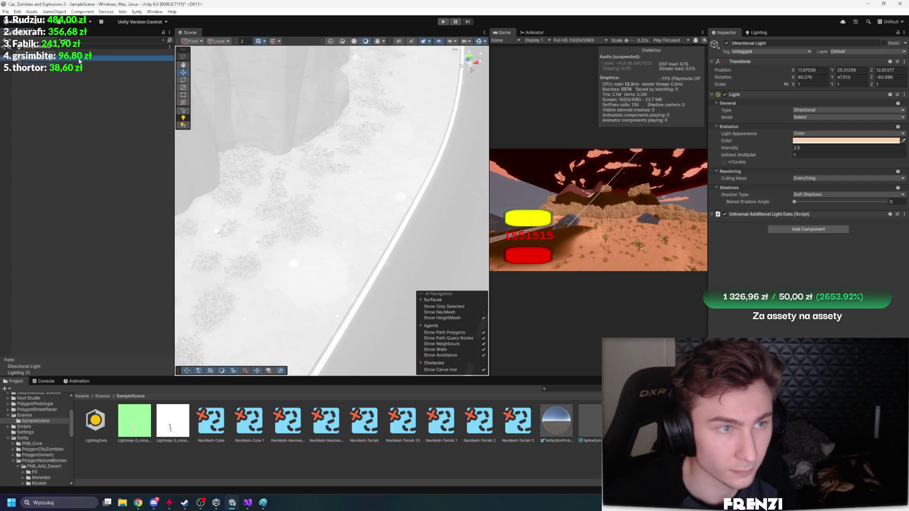
pyautogui.click(164, 41)
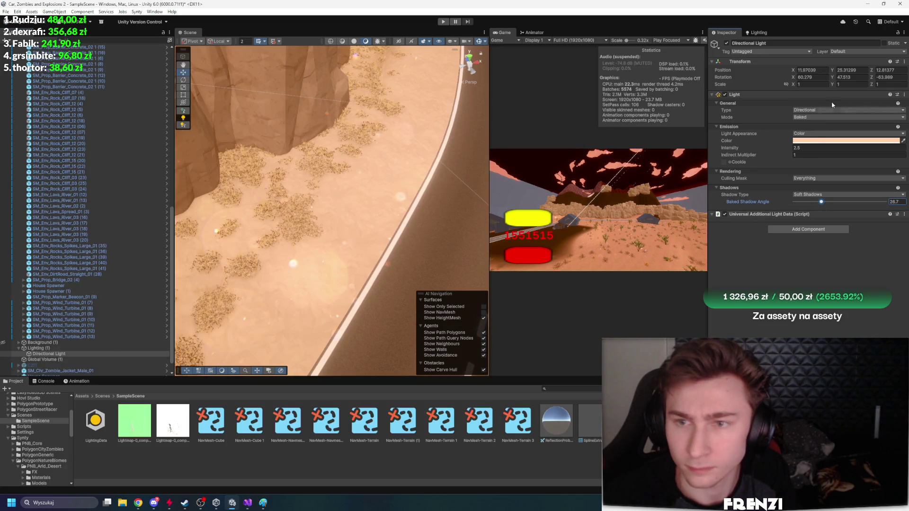
pyautogui.click(756, 33)
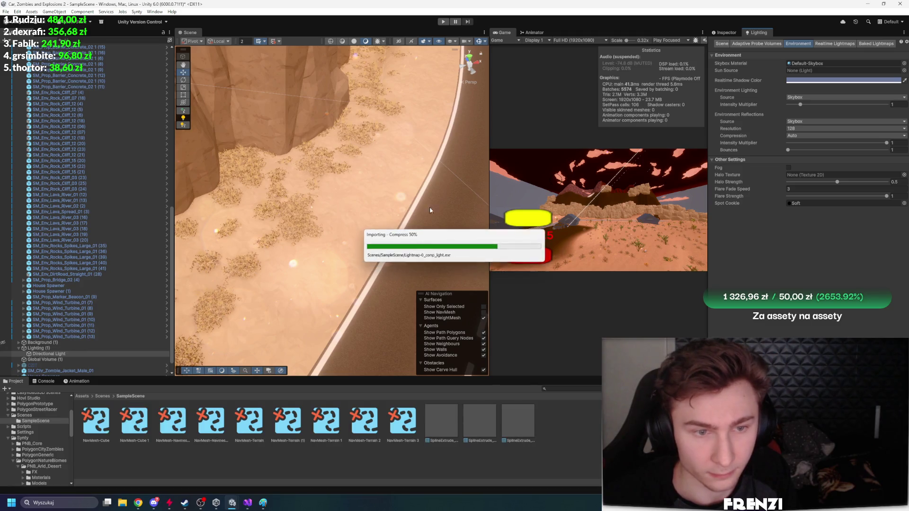
# Raise the Directional Light's Baked Shadow Angle to 52.7 and set its Mode to Mixed
pyautogui.moveTo(410, 199)
pyautogui.mouseDown()
pyautogui.moveTo(327, 213)
pyautogui.moveTo(140, 126)
pyautogui.moveTo(67, 117)
pyautogui.moveTo(748, 168)
pyautogui.moveTo(667, 183)
pyautogui.moveTo(616, 218)
pyautogui.moveTo(785, 148)
pyautogui.mouseUp()
pyautogui.click(725, 32)
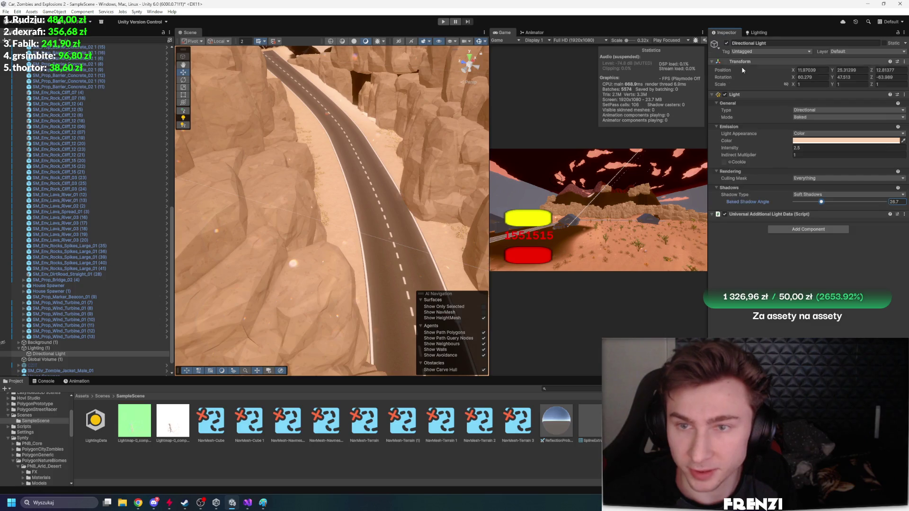
pyautogui.click(819, 202)
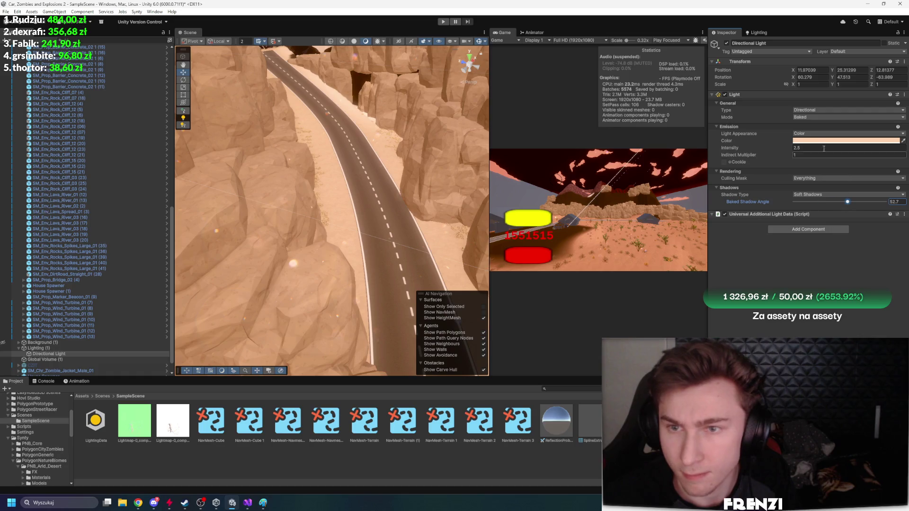
pyautogui.click(816, 134)
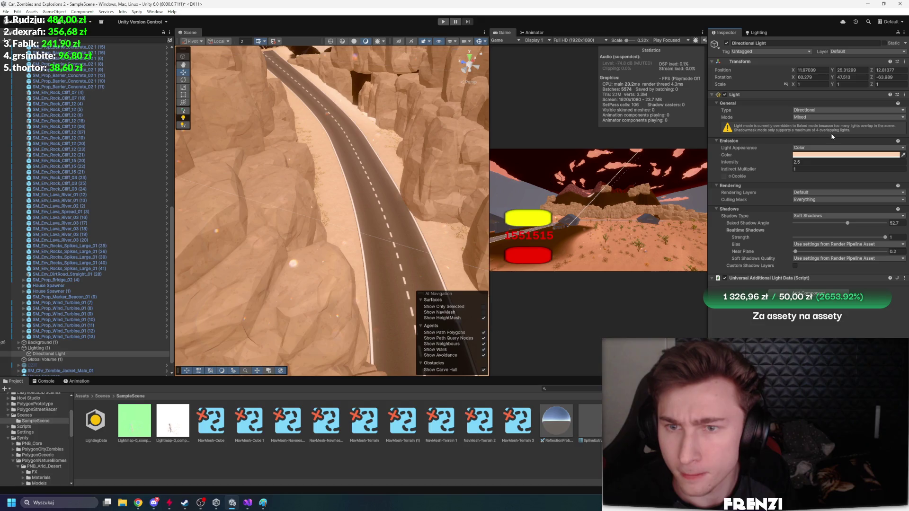
pyautogui.click(758, 32)
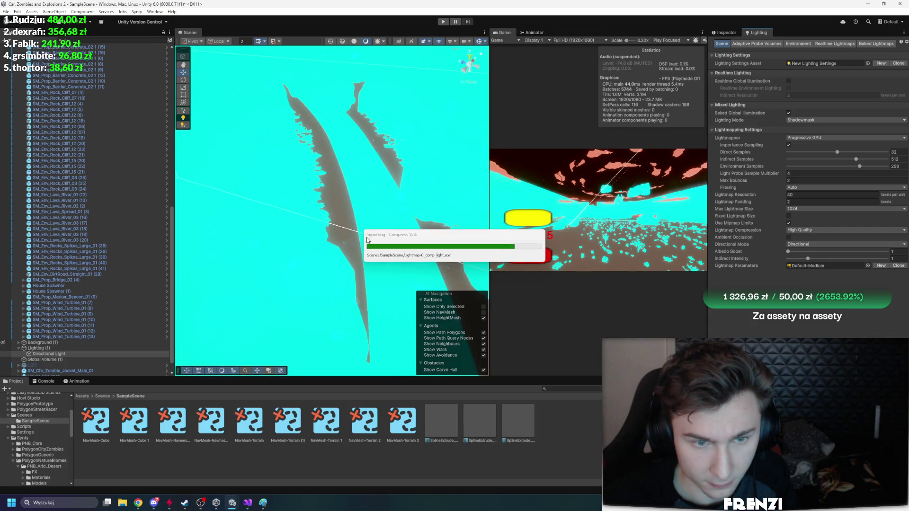
# Wait for the lightmap bake, then open Edit > Project Settings and dock it
pyautogui.moveTo(344, 230)
pyautogui.mouseDown()
pyautogui.moveTo(359, 243)
pyautogui.moveTo(356, 222)
pyautogui.moveTo(238, 221)
pyautogui.moveTo(251, 246)
pyautogui.mouseUp()
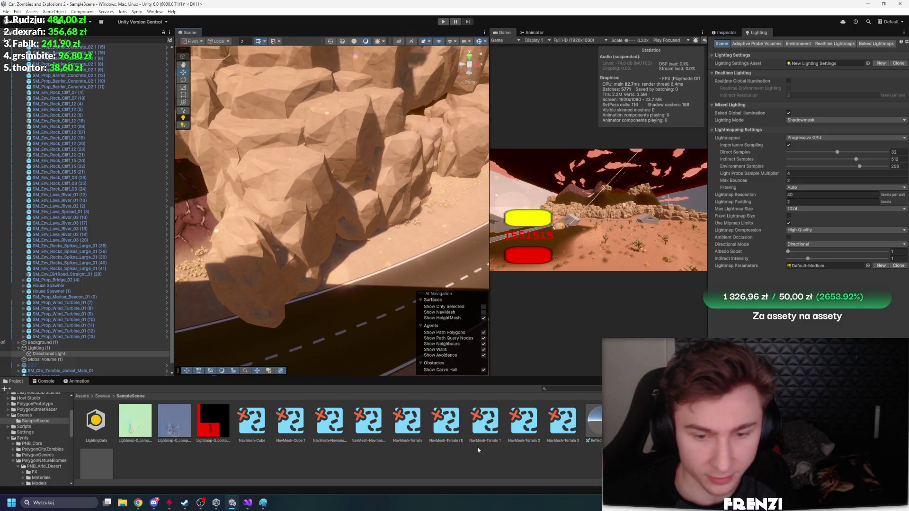
pyautogui.moveTo(590, 377); pyautogui.dragTo(590, 379)
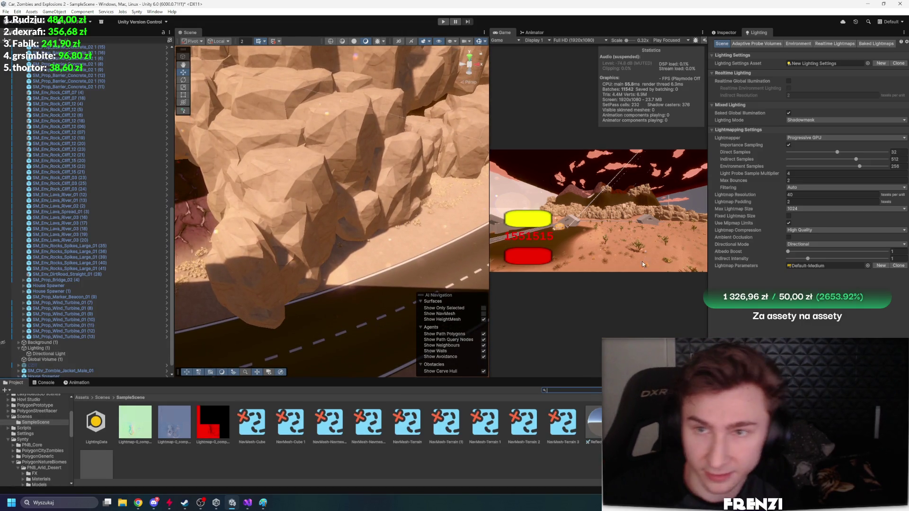
pyautogui.click(19, 12)
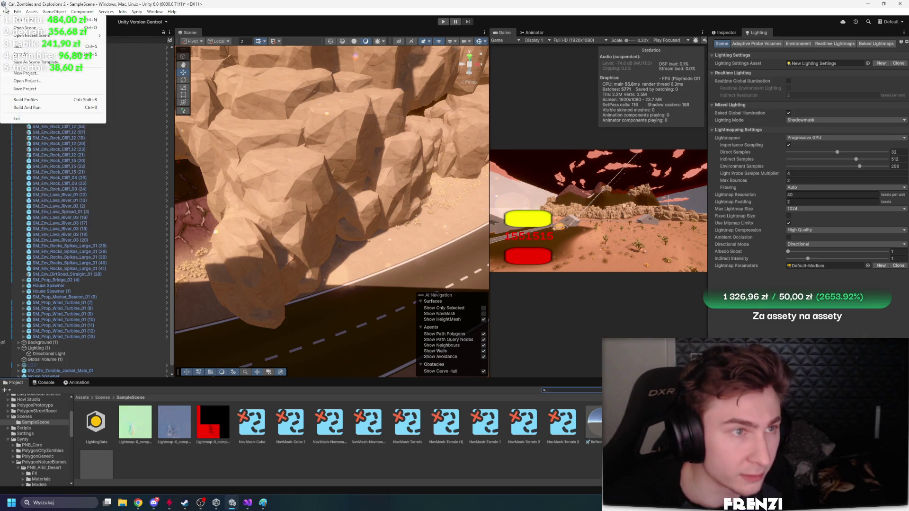
pyautogui.click(44, 218)
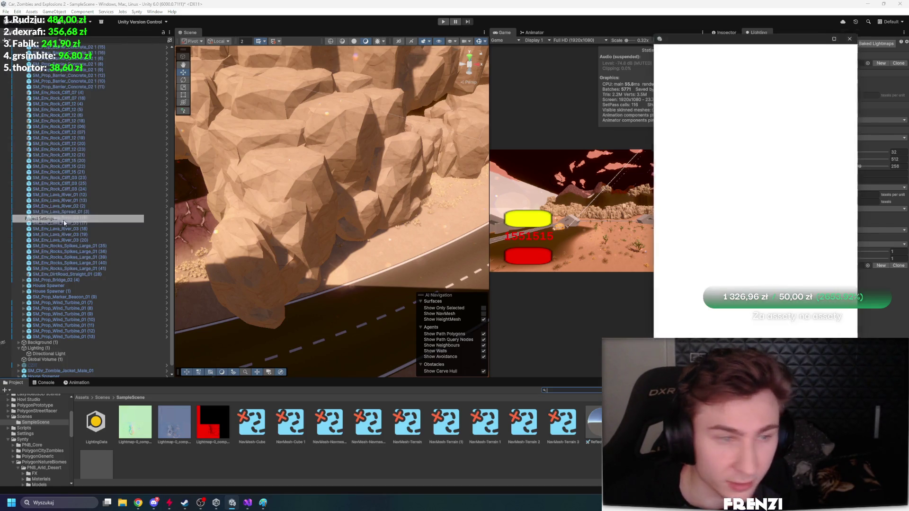
pyautogui.moveTo(822, 37); pyautogui.dragTo(809, 32)
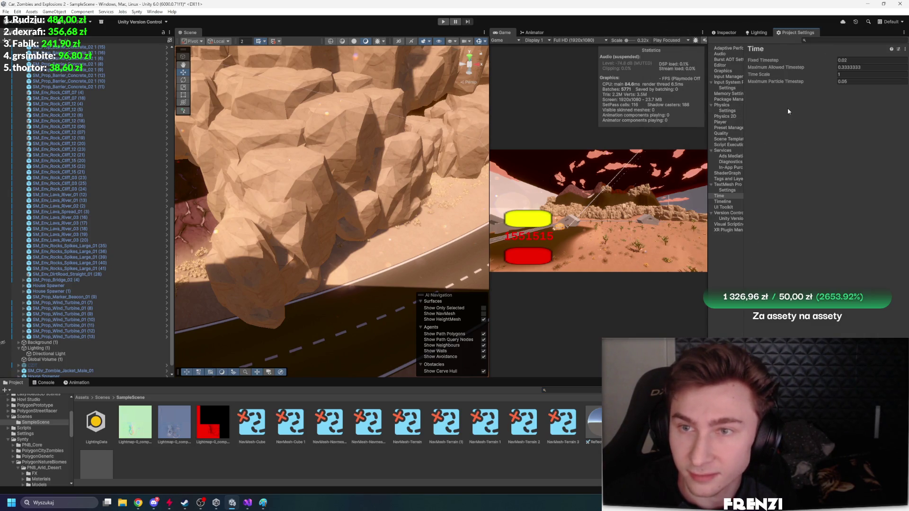
# Widen Project Settings, open Quality, and ping the PC level's render pipeline asset PC_RPAsset
pyautogui.moveTo(747, 98); pyautogui.dragTo(809, 102)
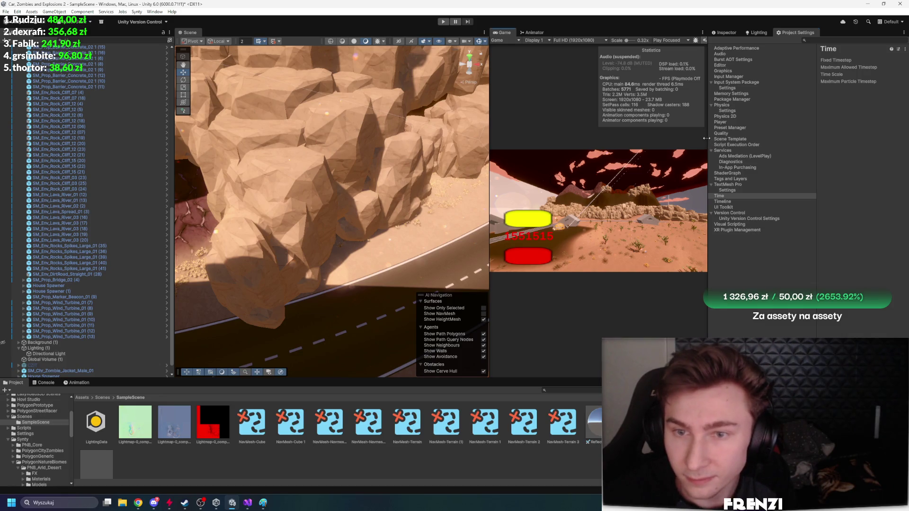
pyautogui.moveTo(705, 138); pyautogui.dragTo(602, 138)
pyautogui.click(634, 133)
pyautogui.click(814, 152)
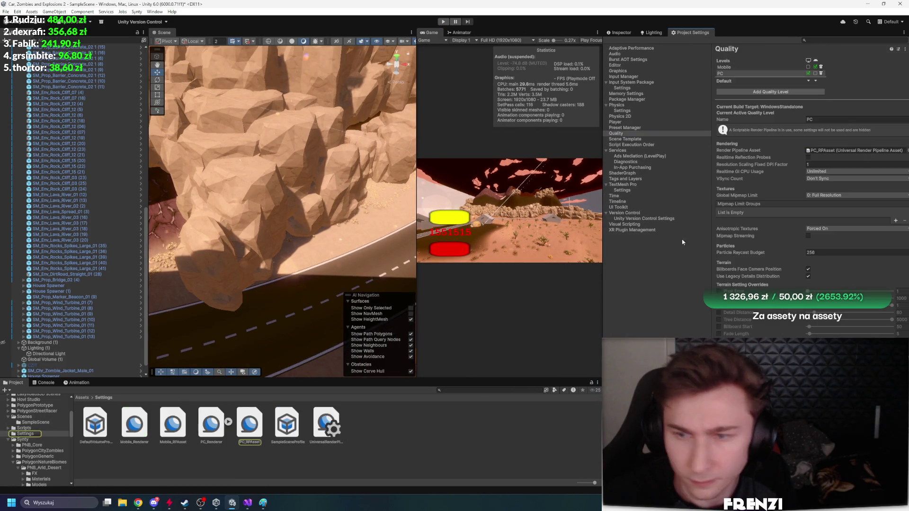
pyautogui.click(243, 436)
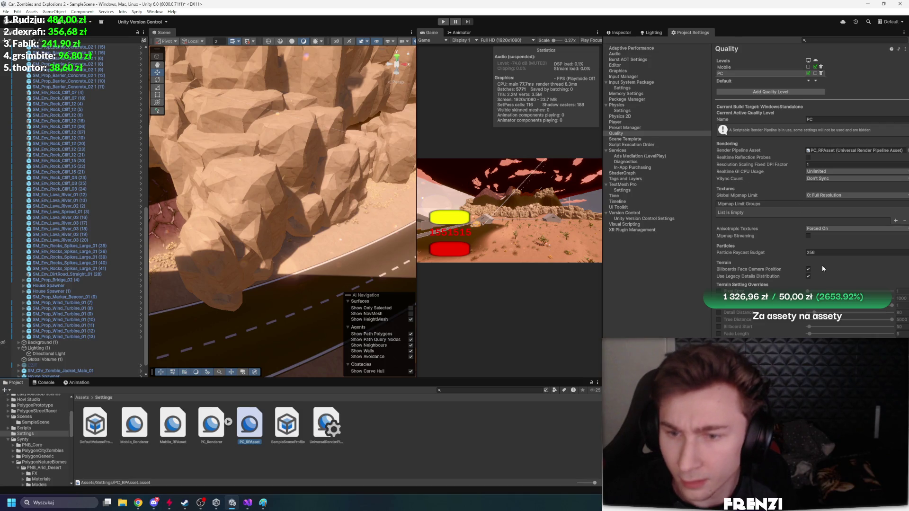
# Step through the Settings assets to view the SampleSceneProfile volume overrides
pyautogui.click(208, 430)
pyautogui.press('Right')
pyautogui.press('Left')
pyautogui.press('Right')
pyautogui.press('Right')
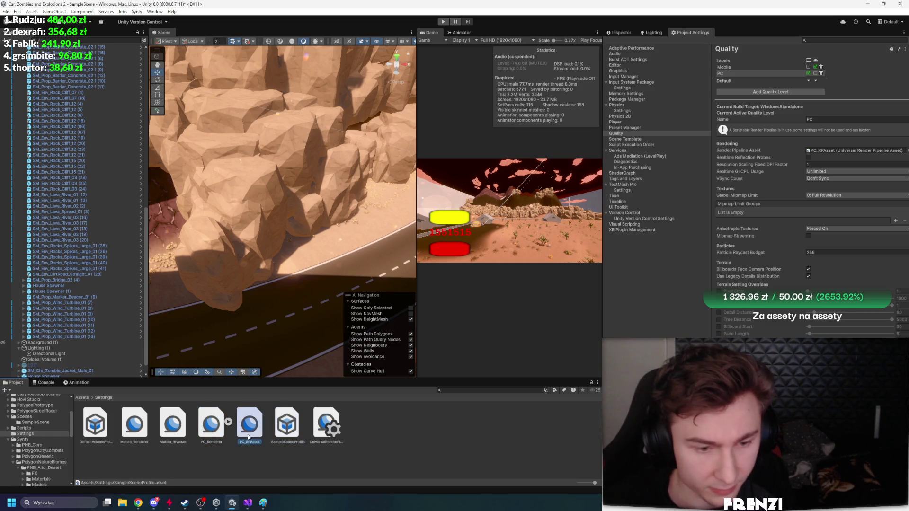
pyautogui.press('Right')
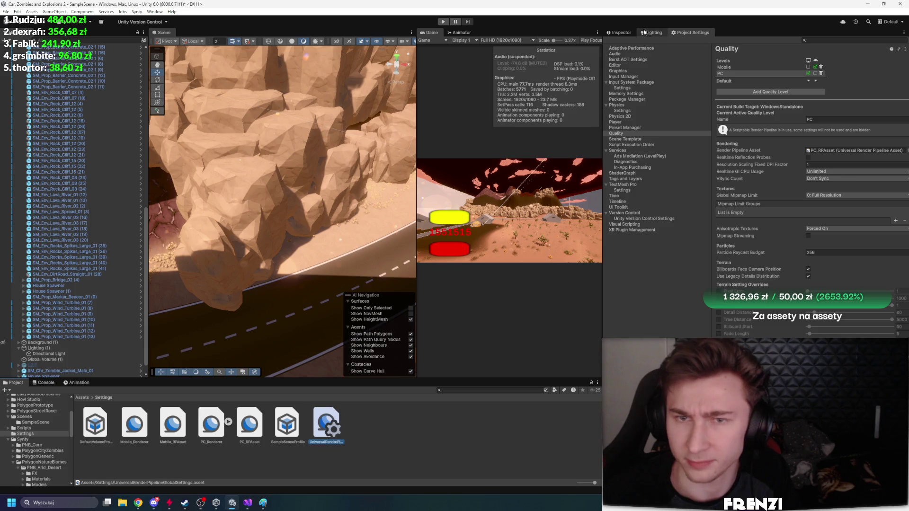
pyautogui.click(620, 32)
pyautogui.click(258, 428)
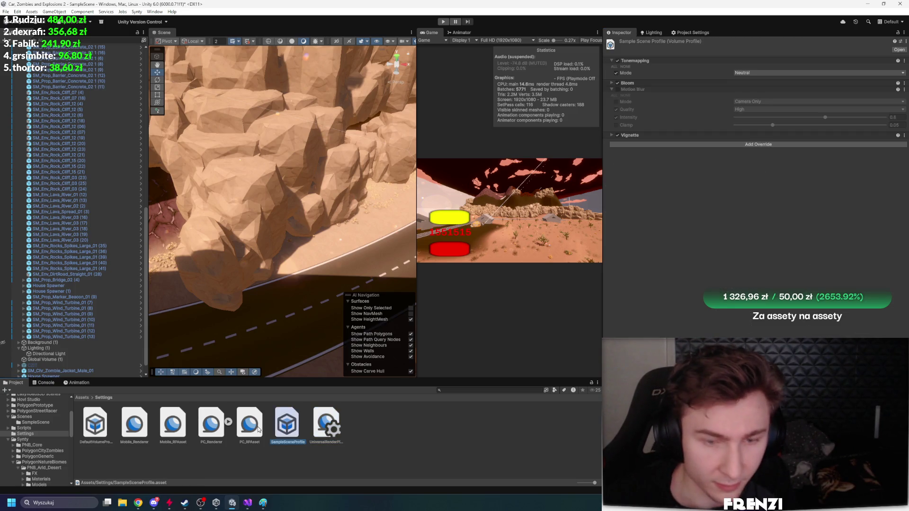
# Expand PC_RPAsset Shadows and adjust Max Distance and cascade splits toward 20.2, 44.3 and 74
pyautogui.scroll(-1, 711, 319)
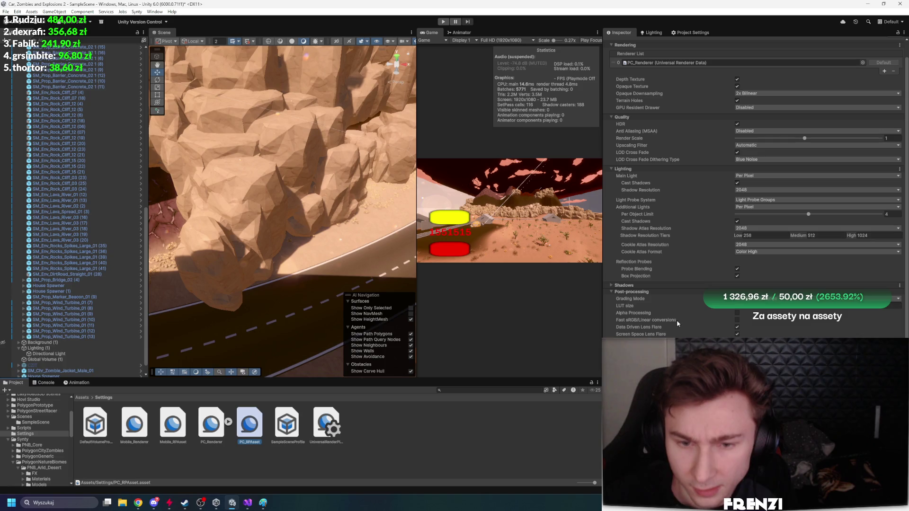
pyautogui.click(621, 286)
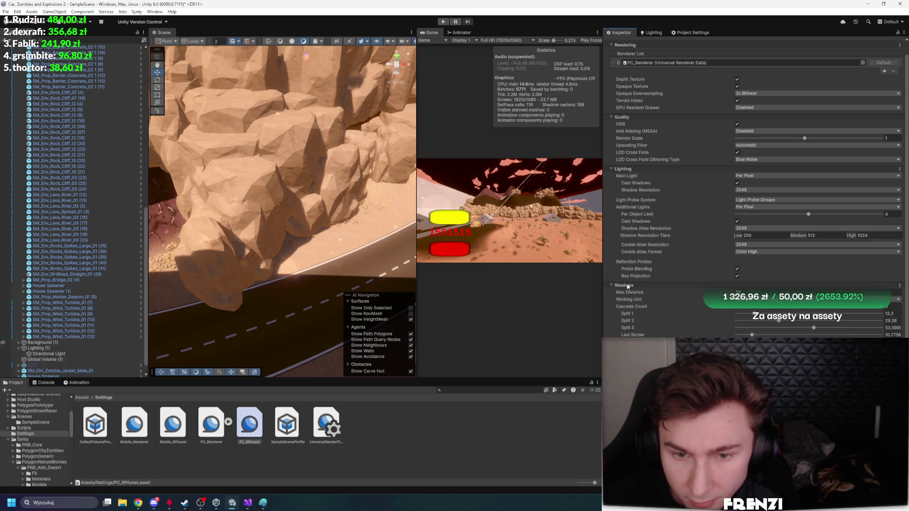
pyautogui.moveTo(398, 273); pyautogui.dragTo(269, 279)
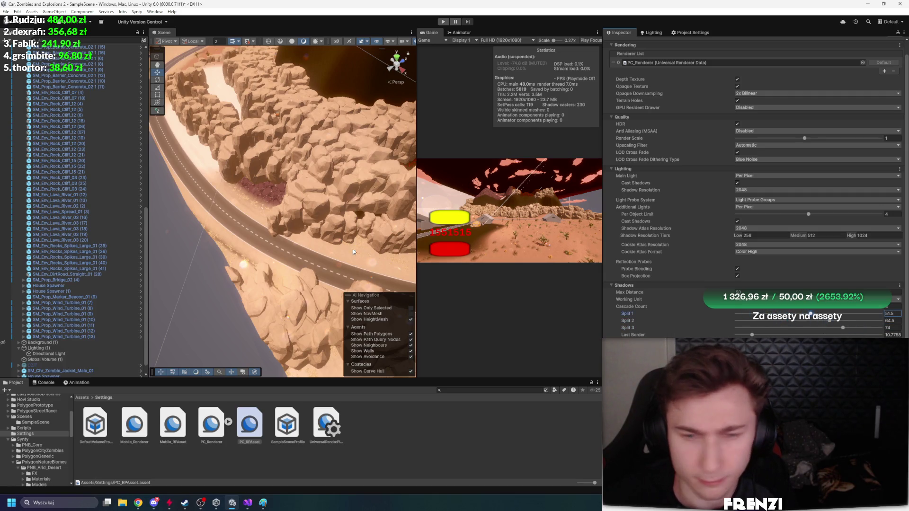
pyautogui.scroll(10, 360, 254)
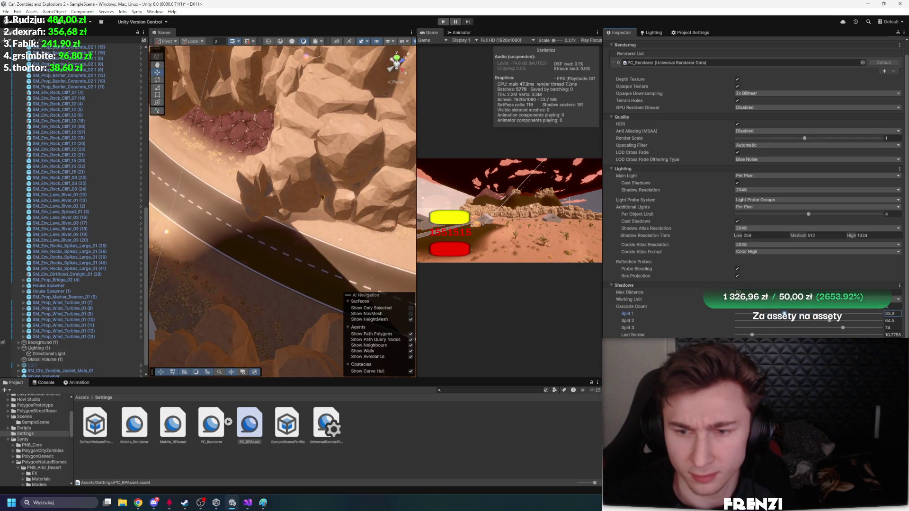
pyautogui.moveTo(662, 296); pyautogui.dragTo(709, 296)
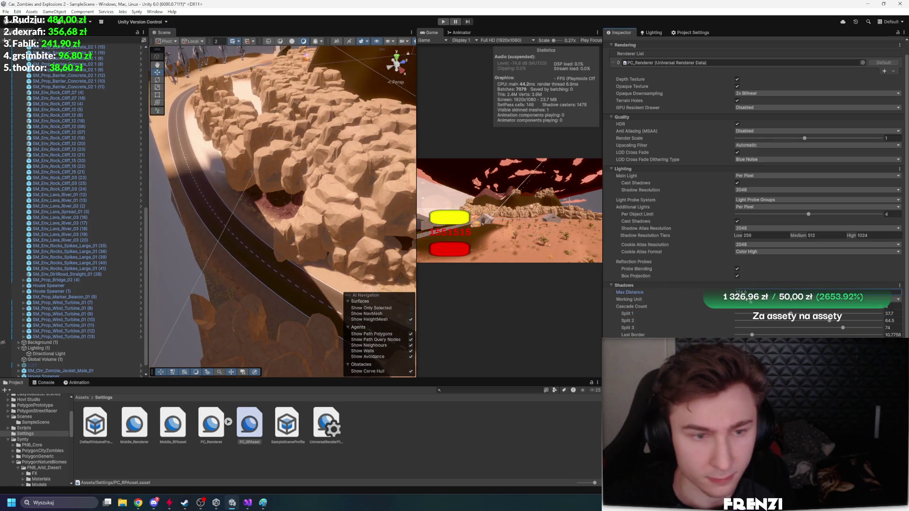
pyautogui.moveTo(777, 297); pyautogui.dragTo(773, 293)
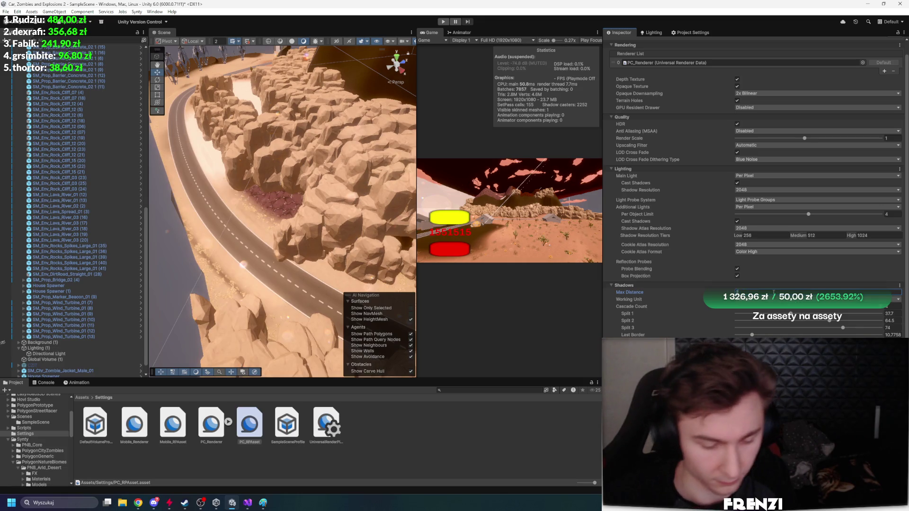
pyautogui.moveTo(288, 201)
pyautogui.mouseDown()
pyautogui.moveTo(276, 207)
pyautogui.moveTo(301, 234)
pyautogui.moveTo(336, 137)
pyautogui.moveTo(348, 151)
pyautogui.moveTo(304, 160)
pyautogui.moveTo(227, 236)
pyautogui.moveTo(156, 234)
pyautogui.moveTo(867, 226)
pyautogui.mouseUp()
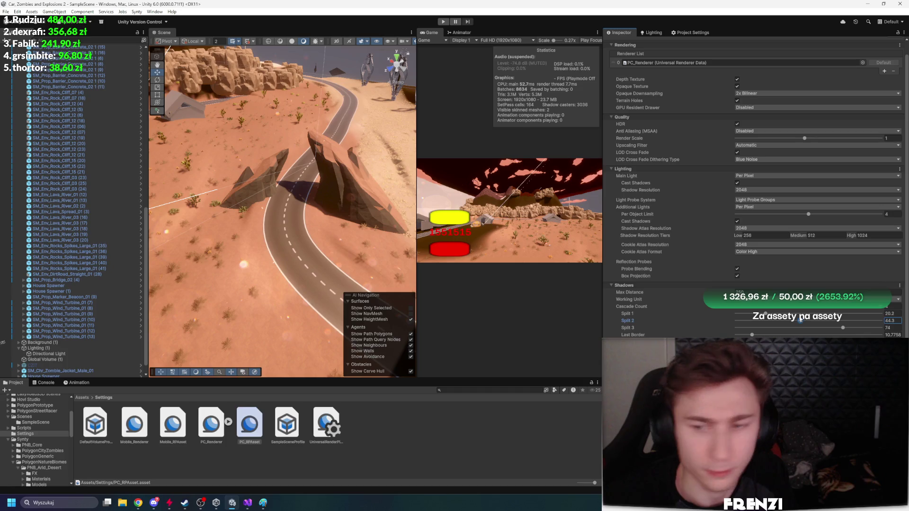
pyautogui.moveTo(503, 242); pyautogui.dragTo(506, 194)
# In a maximized Game view, drive through the canyon firing the turret, then restore the layout
pyautogui.hotkey('shift', 'space')
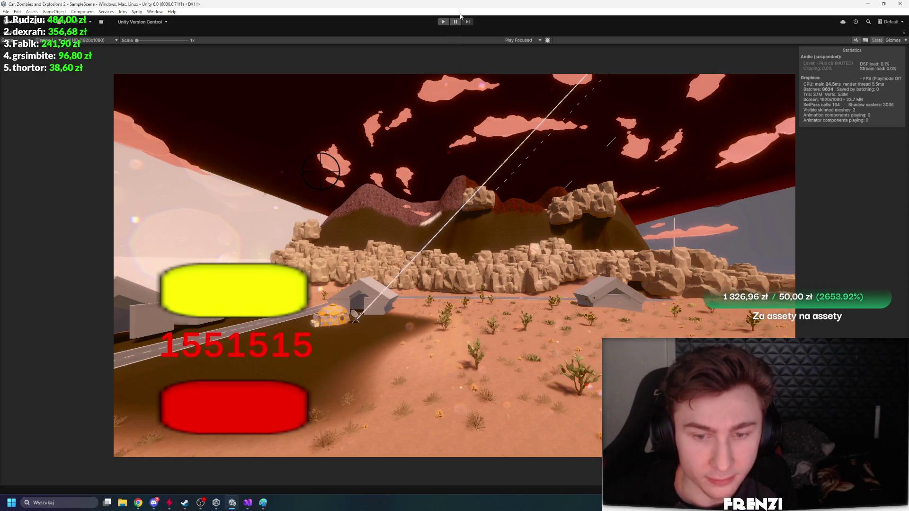
pyautogui.click(443, 22)
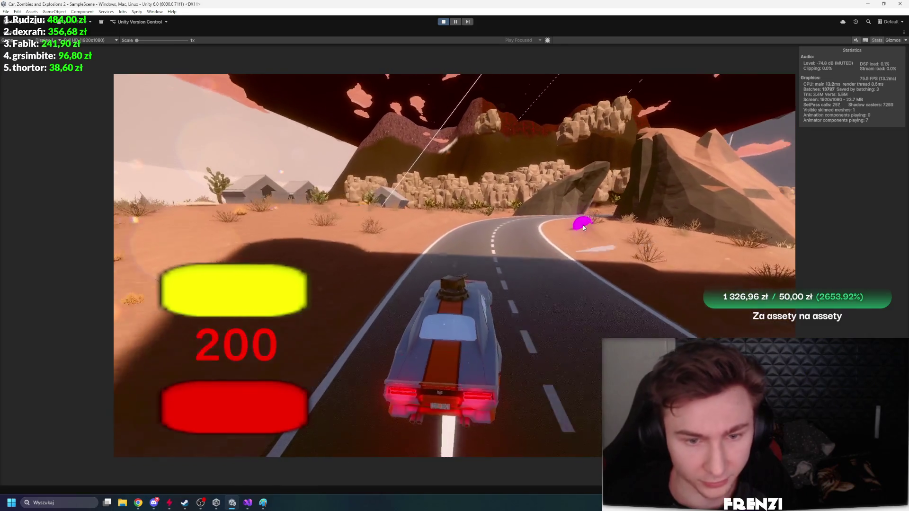
pyautogui.press('w')
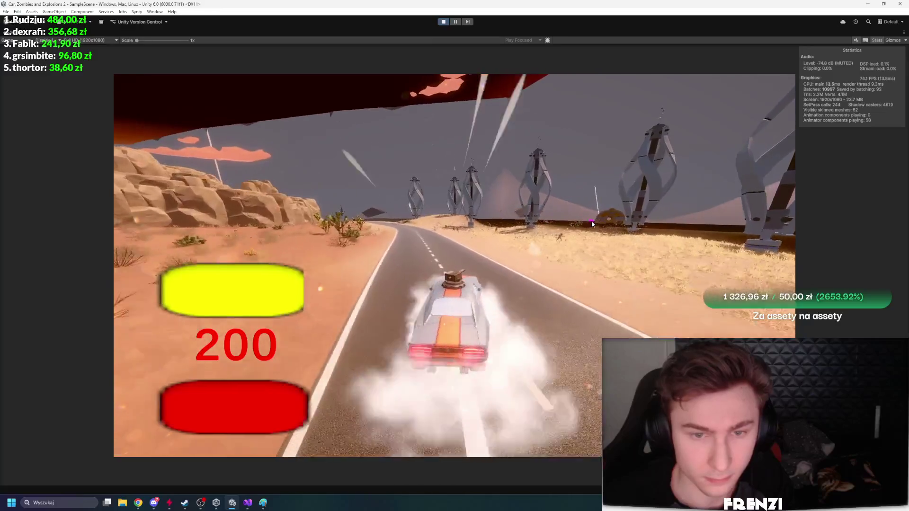
pyautogui.moveTo(562, 243)
pyautogui.mouseDown()
pyautogui.moveTo(417, 239)
pyautogui.moveTo(476, 230)
pyautogui.mouseUp()
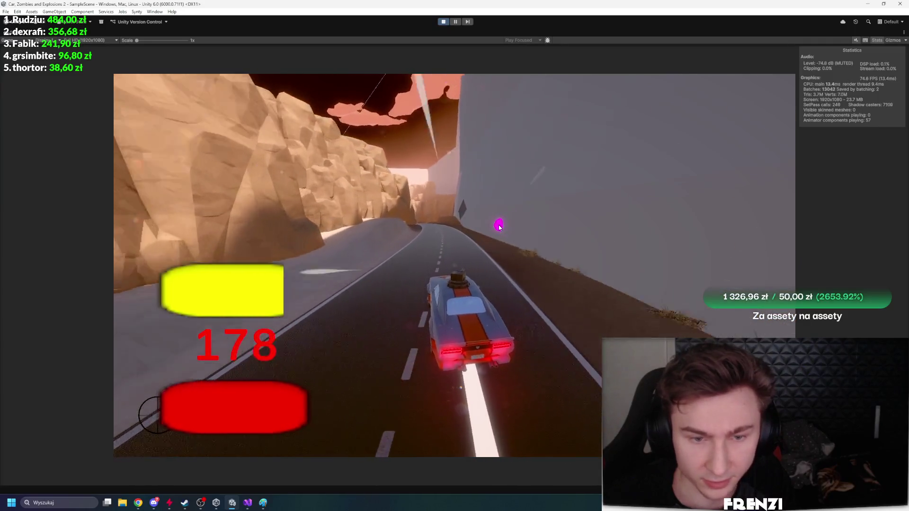
pyautogui.moveTo(494, 219); pyautogui.dragTo(490, 220)
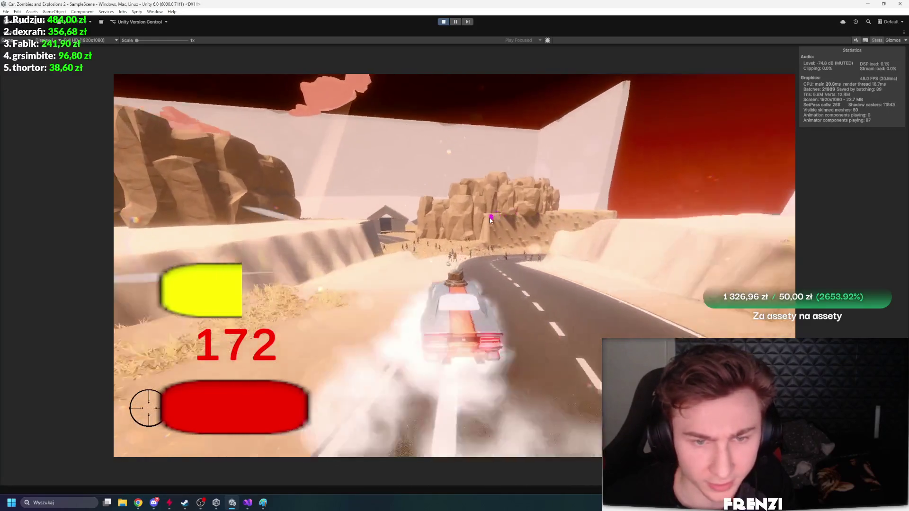
pyautogui.click(541, 261)
pyautogui.moveTo(541, 261)
pyautogui.mouseDown()
pyautogui.moveTo(493, 248)
pyautogui.moveTo(501, 217)
pyautogui.mouseUp()
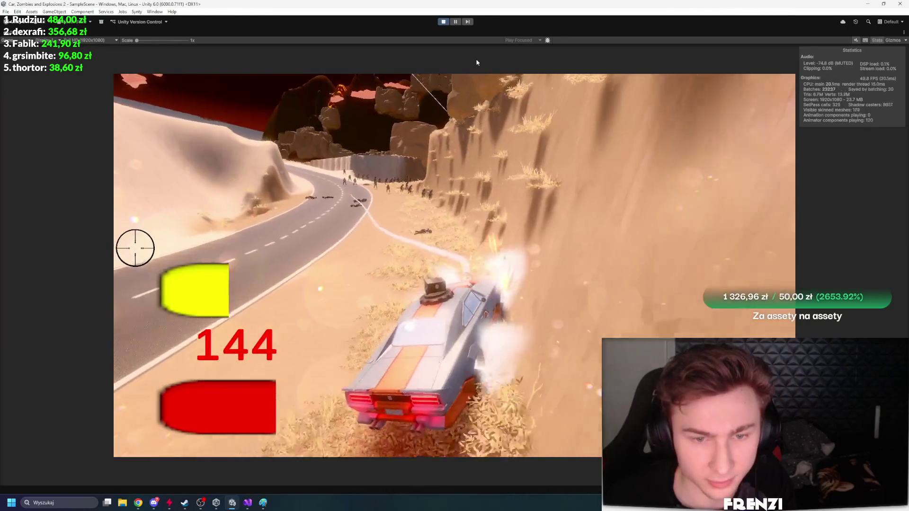
pyautogui.hotkey('shift', 'space')
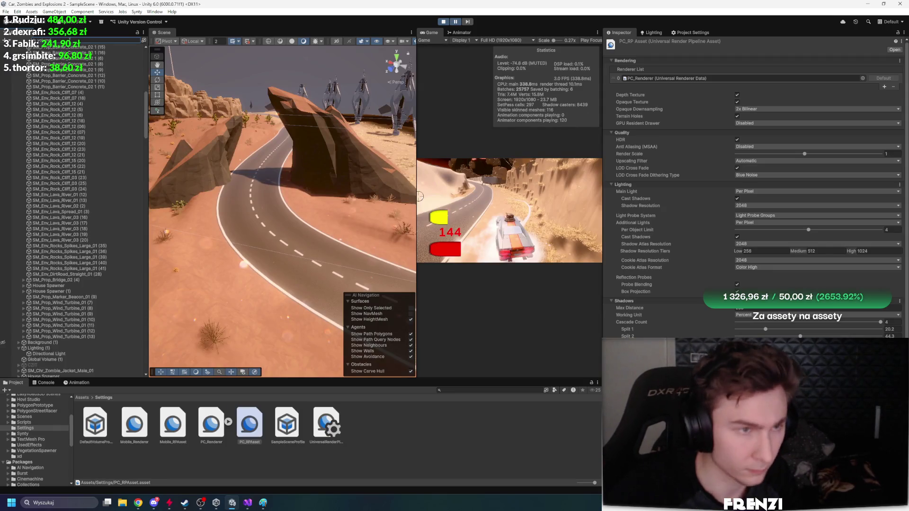
# Find the 'volume' objects and toggle the AcidDesert Global Volume (1) to compare the look
pyautogui.write('volume')
pyautogui.click(43, 52)
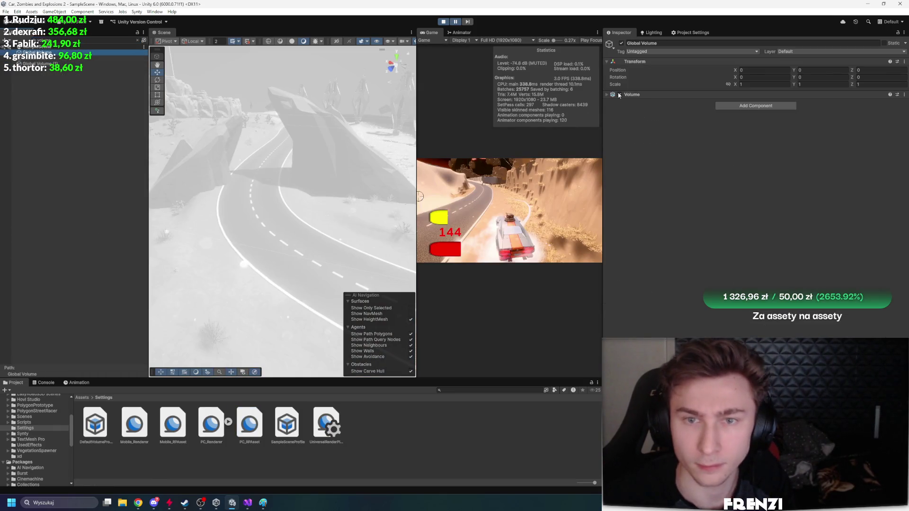
pyautogui.click(56, 64)
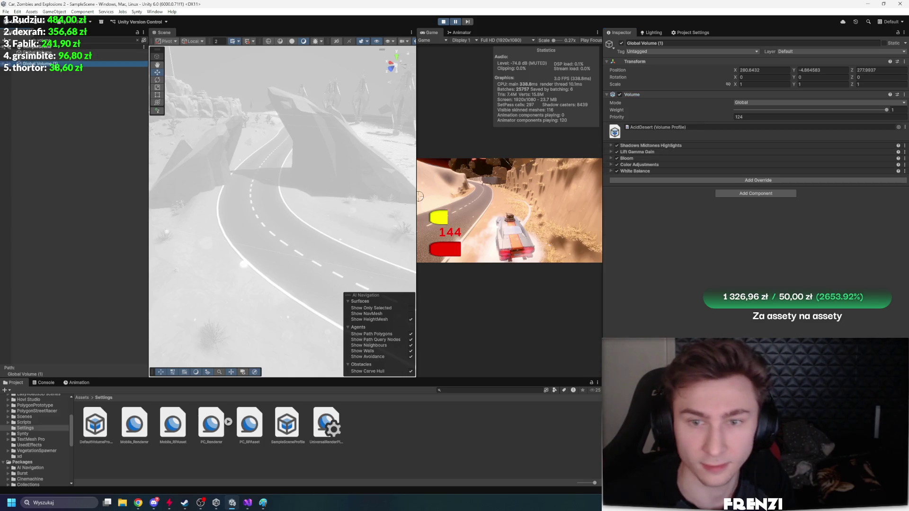
pyautogui.click(620, 94)
pyautogui.click(620, 93)
pyautogui.click(620, 93)
pyautogui.click(620, 94)
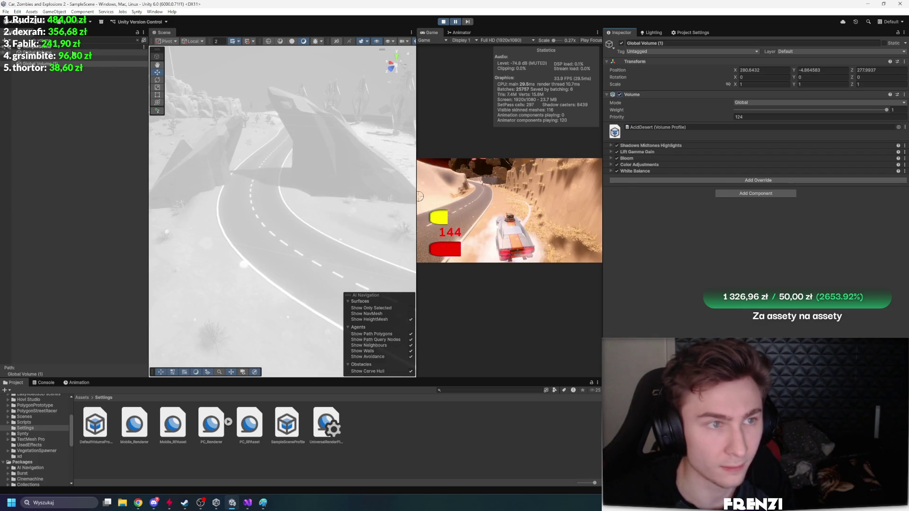
# Widen the Game view and compare again, leaving the AcidDesert volume enabled
pyautogui.click(28, 52)
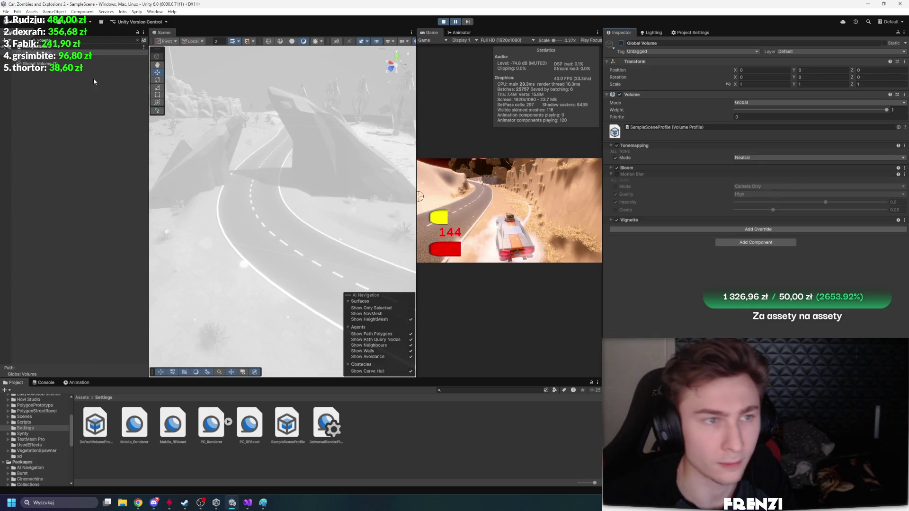
pyautogui.press('Down')
pyautogui.click(620, 94)
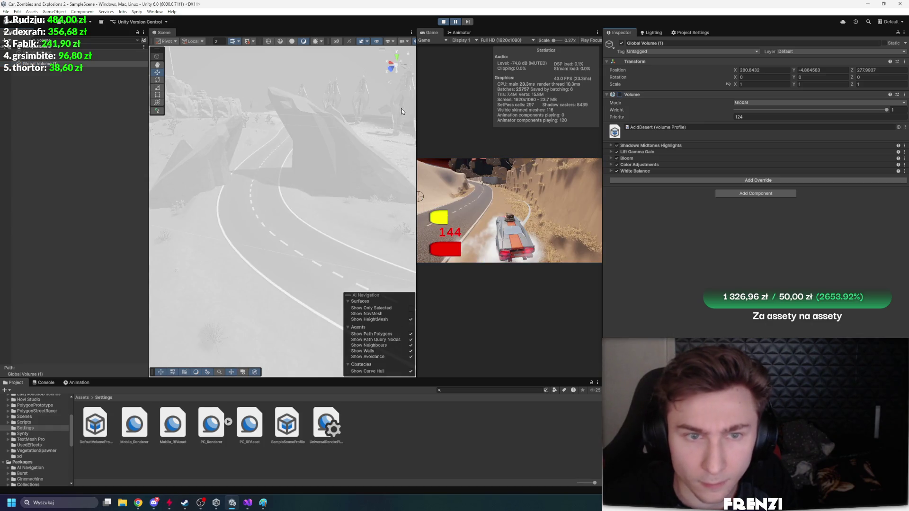
pyautogui.moveTo(415, 106); pyautogui.dragTo(165, 106)
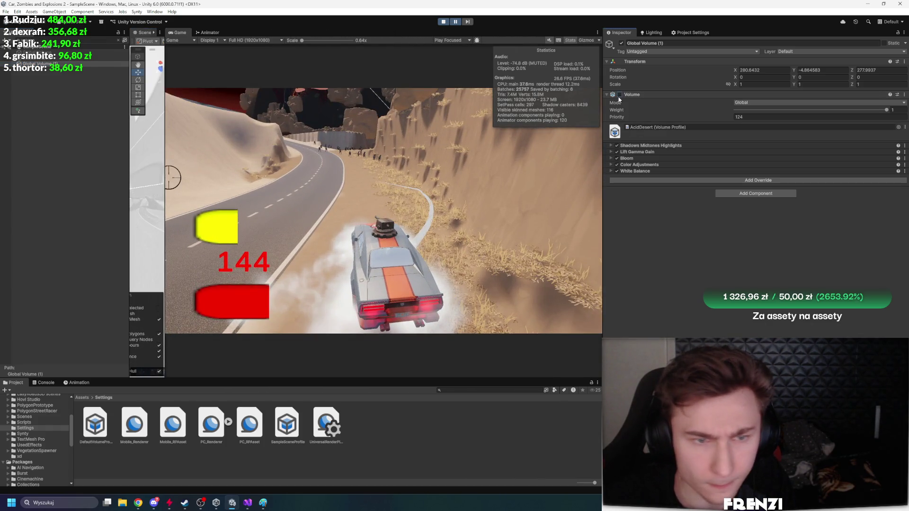
pyautogui.click(619, 94)
pyautogui.click(619, 95)
pyautogui.click(619, 94)
pyautogui.click(619, 95)
pyautogui.click(620, 94)
pyautogui.click(620, 94)
pyautogui.click(620, 95)
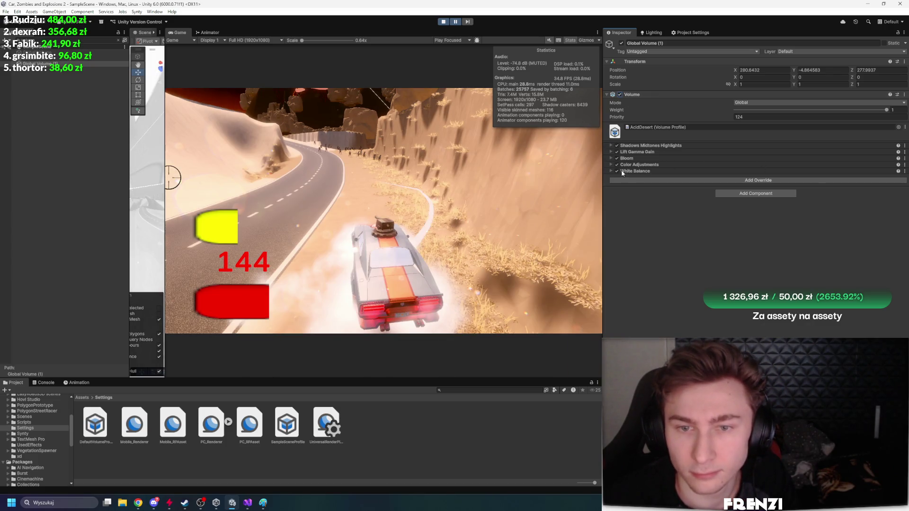
# Review the White Balance Temperature and Color Adjustments overrides
pyautogui.click(627, 172)
pyautogui.click(817, 184)
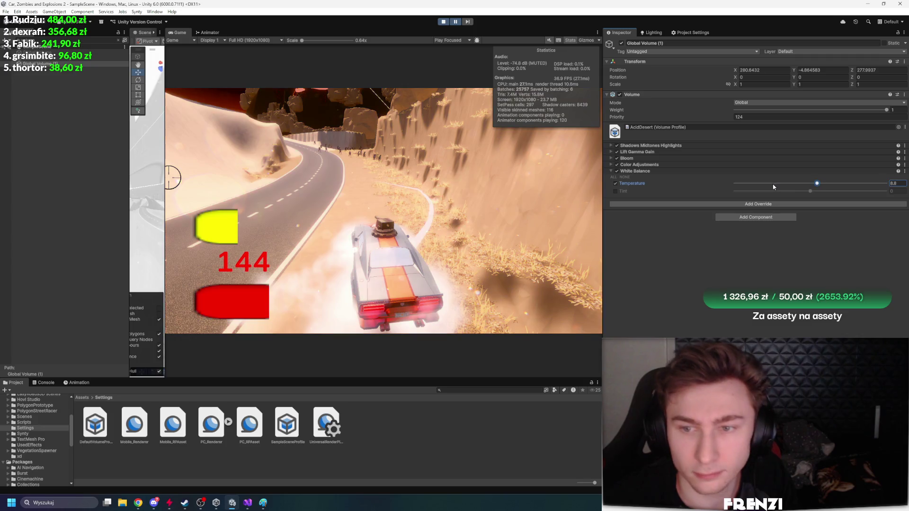
pyautogui.click(644, 165)
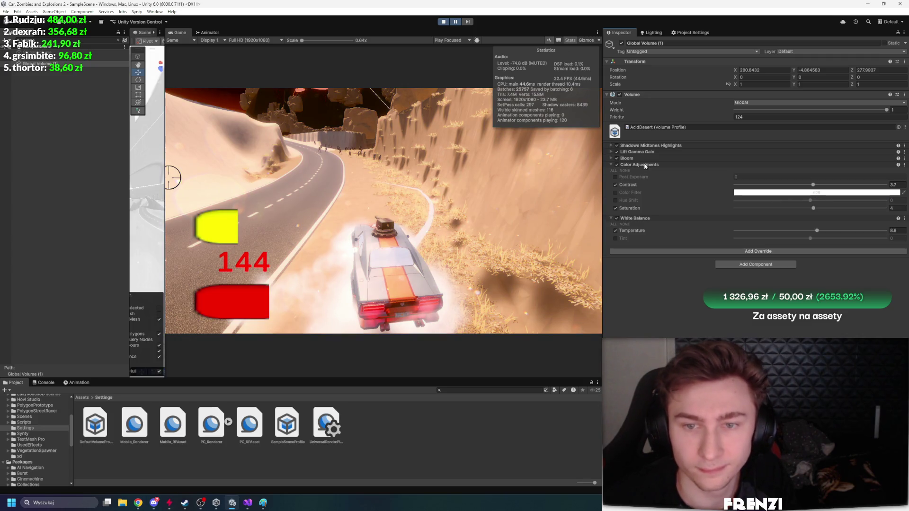
pyautogui.click(670, 164)
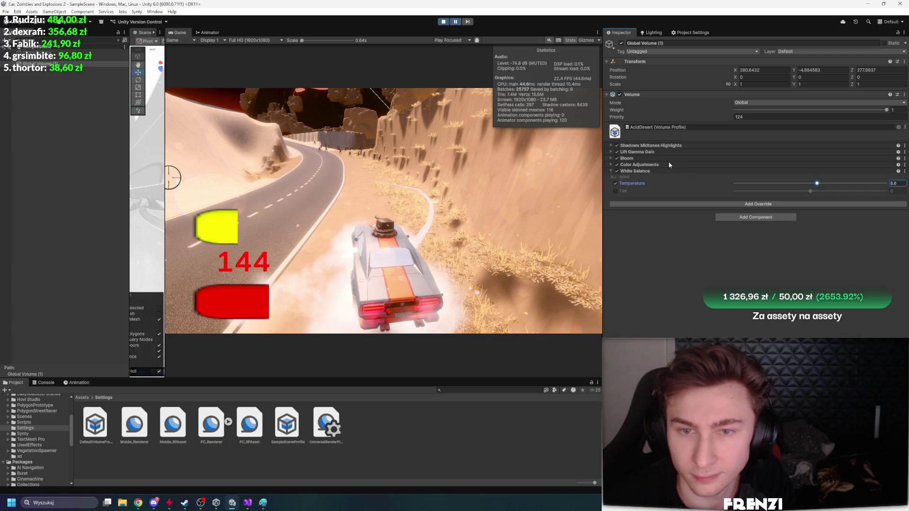
# Try a lower Bloom Threshold, undo back to Intensity 0.91, and peek at Lift Gamma Gain
pyautogui.click(637, 159)
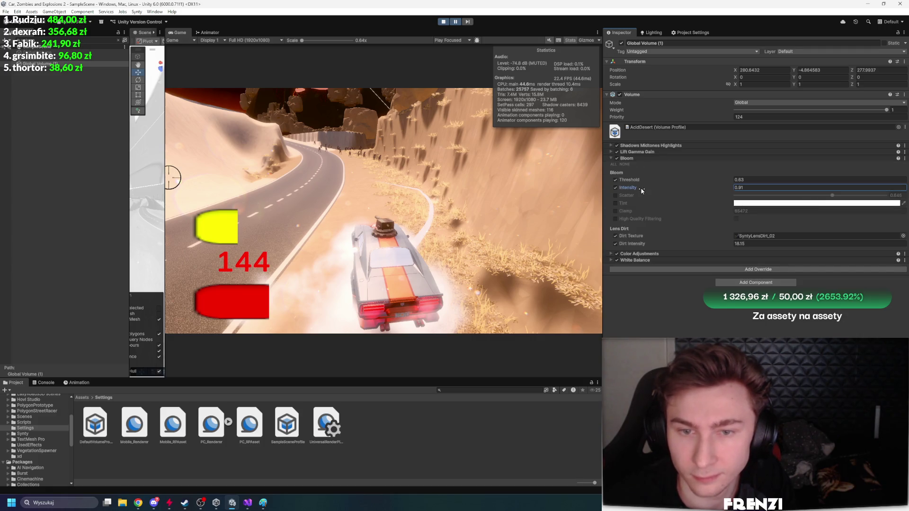
pyautogui.moveTo(638, 182)
pyautogui.mouseDown()
pyautogui.moveTo(620, 179)
pyautogui.moveTo(707, 191)
pyautogui.moveTo(637, 187)
pyautogui.mouseUp()
pyautogui.hotkey('ctrl', 'z')
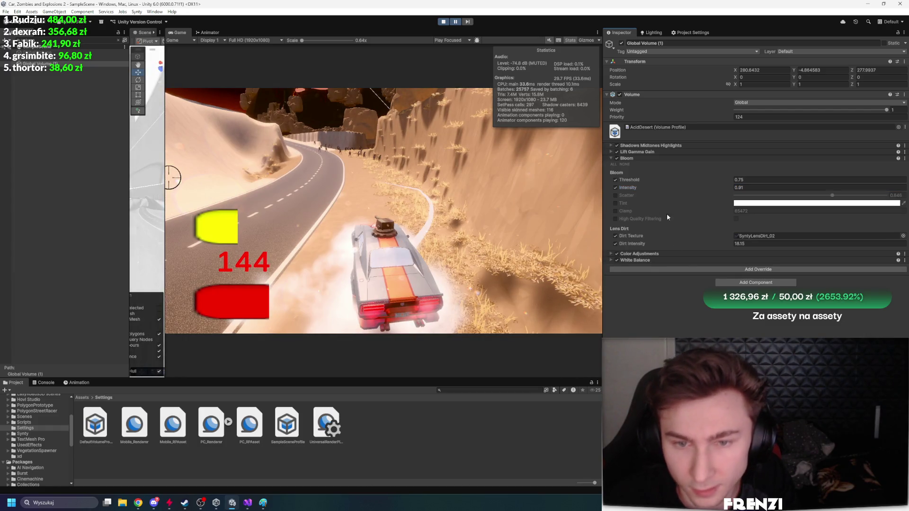
pyautogui.hotkey('ctrl', 'z')
pyautogui.click(648, 159)
pyautogui.click(650, 152)
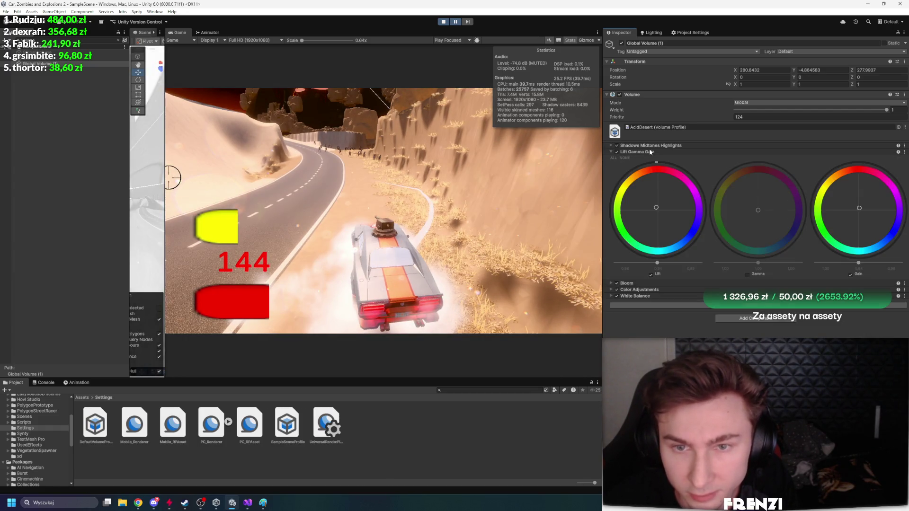
pyautogui.click(650, 152)
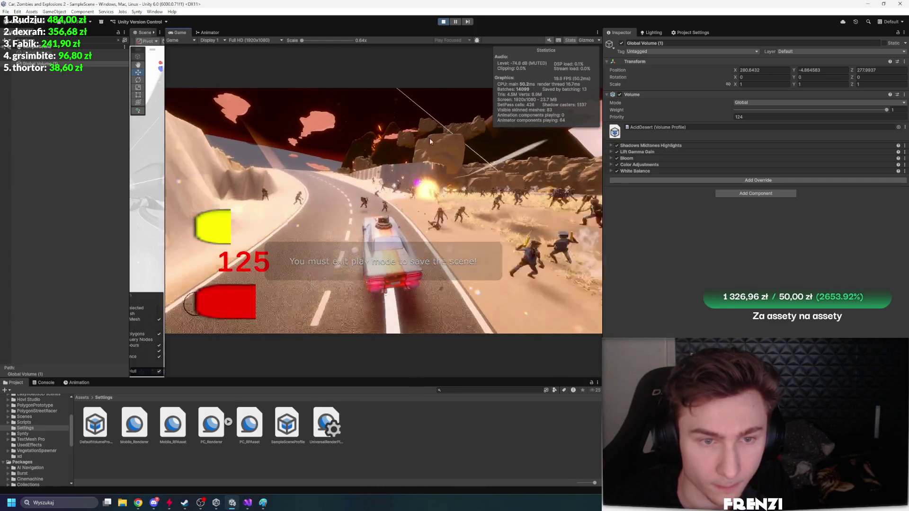
# Play in the maximized Game view until zombies swarm the car, then pause and restore the editor layout
pyautogui.click(456, 22)
pyautogui.click(456, 22)
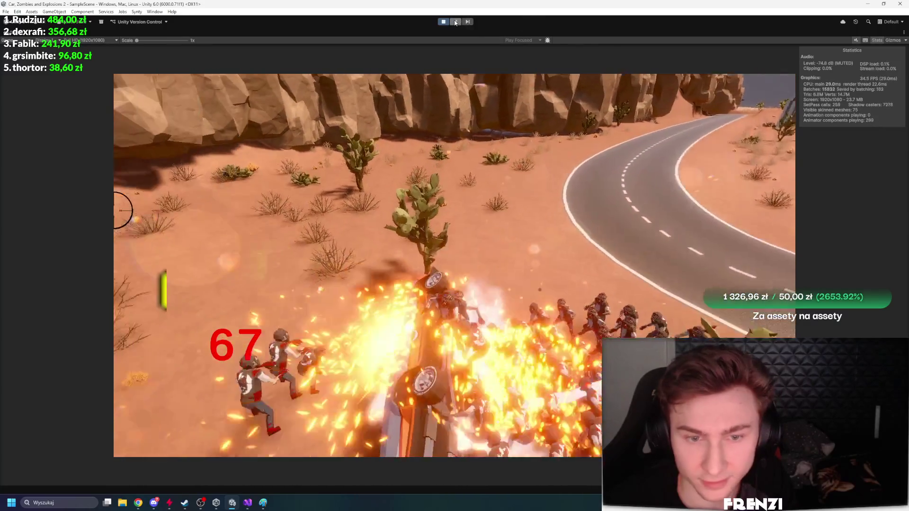
pyautogui.click(455, 21)
pyautogui.hotkey('shift', 'space')
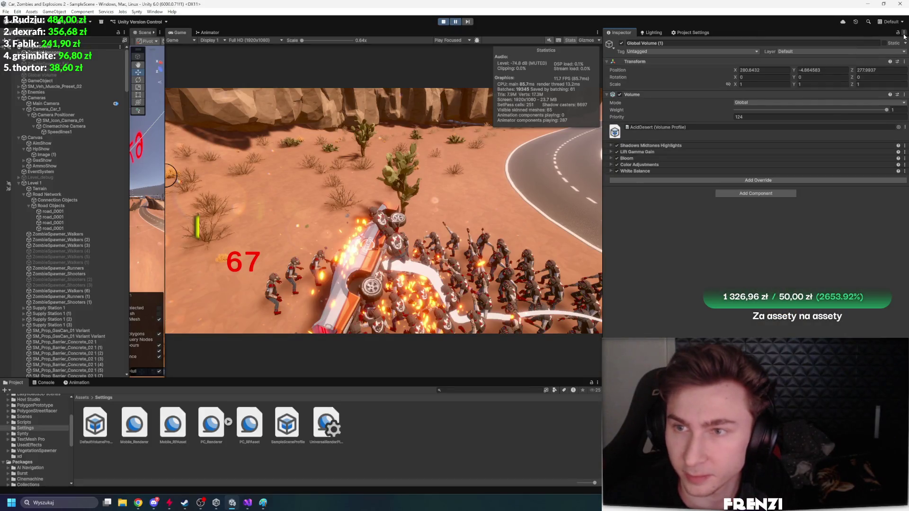
pyautogui.click(903, 33)
# Dock a Profiler tab and profile a burst of maximized play, then restore the editor layout
pyautogui.click(767, 173)
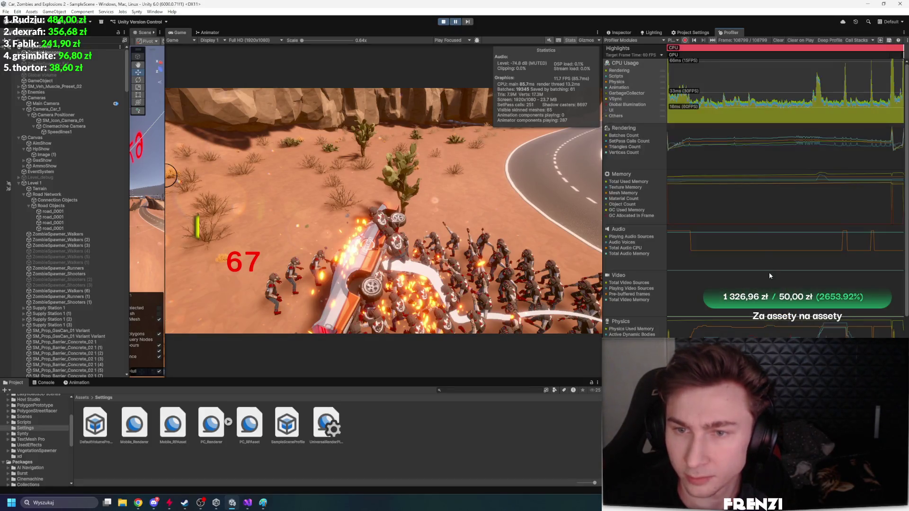
pyautogui.click(456, 22)
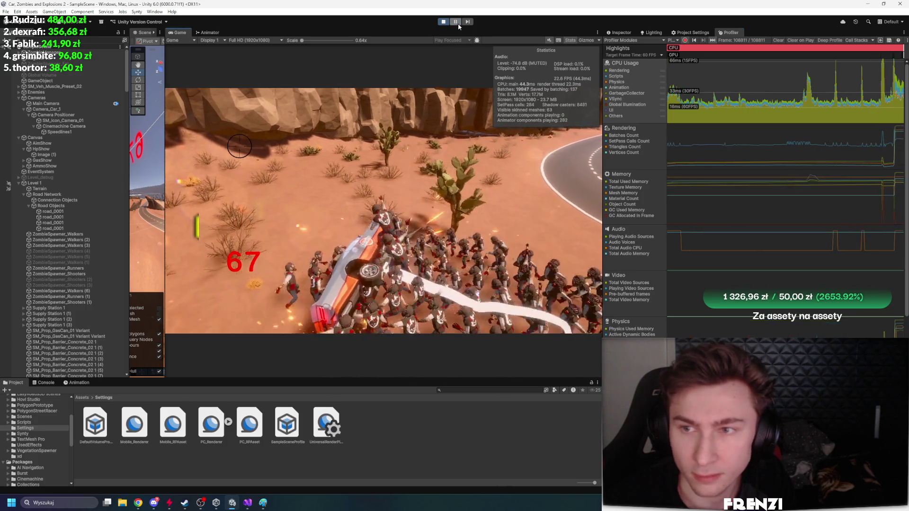
pyautogui.hotkey('shift', 'space')
pyautogui.click(456, 22)
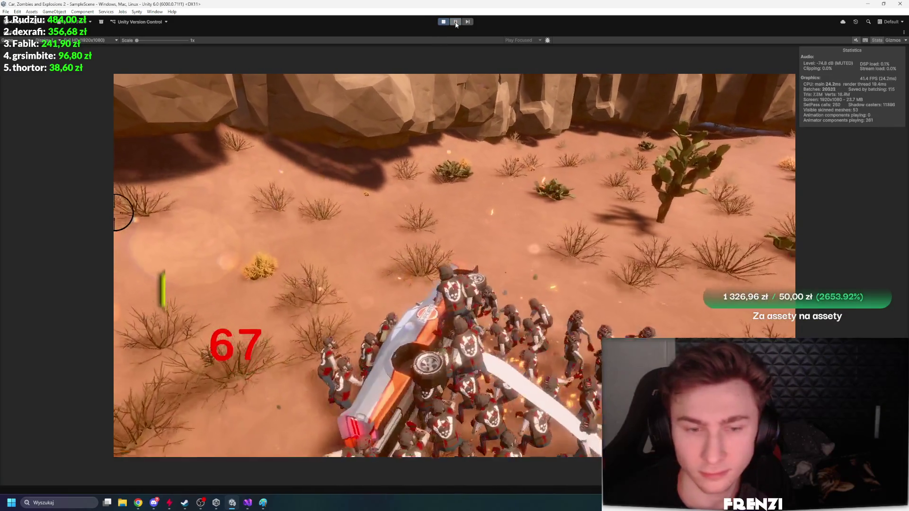
pyautogui.hotkey('shift', 'space')
# Inspect a frame's CPU samples (RenderPlayModeViewCameras, UpdateScene, PhysicsFixedUpdate), then maximize Chrome showing a Twitch stream
pyautogui.click(859, 101)
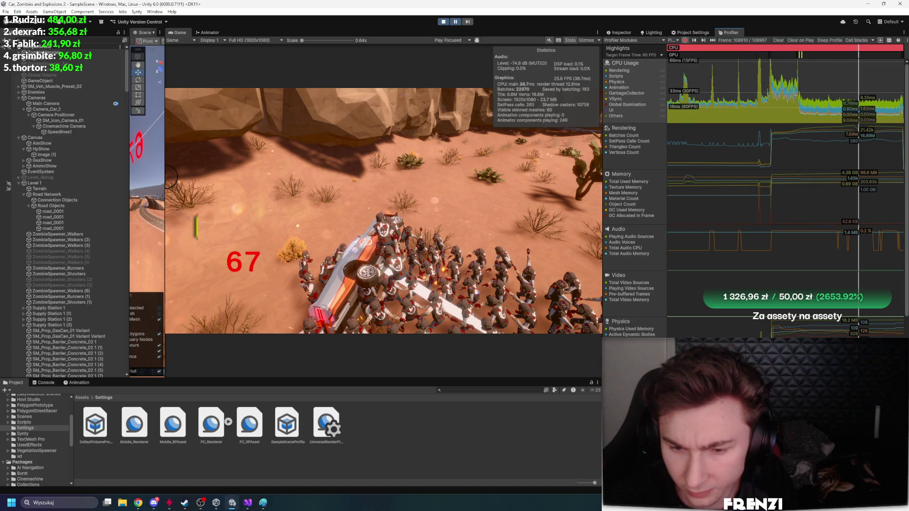
pyautogui.moveTo(754, 337); pyautogui.dragTo(754, 320)
pyautogui.press('Right')
pyautogui.press('Right')
pyautogui.press('Right')
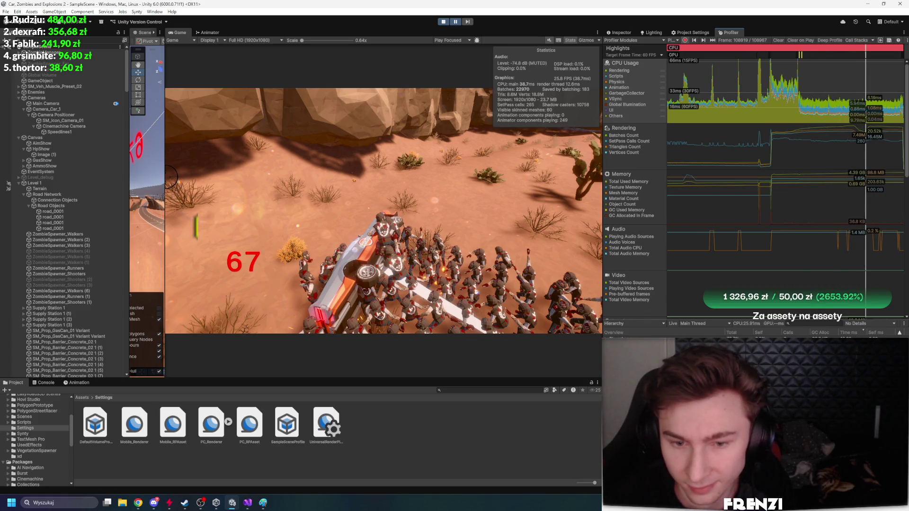
pyautogui.press('Down')
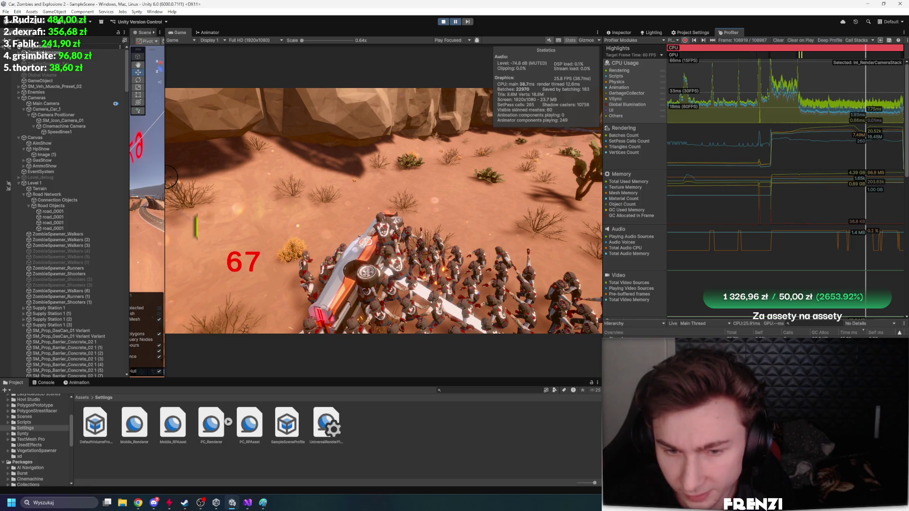
pyautogui.press('Down')
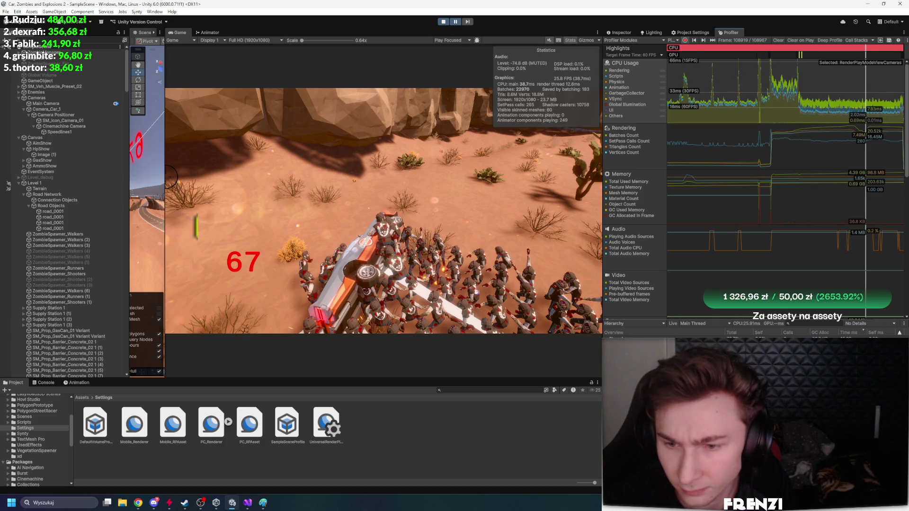
pyautogui.press('Down')
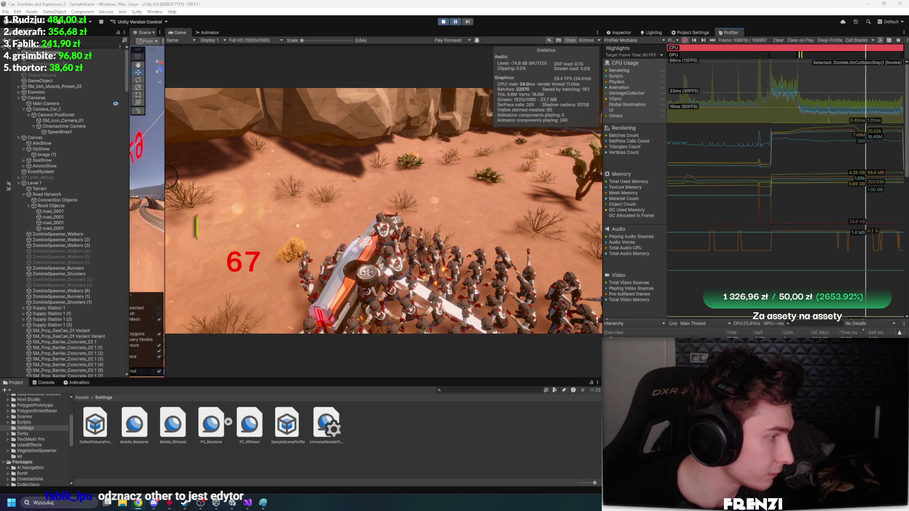
pyautogui.hotkey('alt', 'Tab')
pyautogui.moveTo(336, 195); pyautogui.dragTo(336, 18)
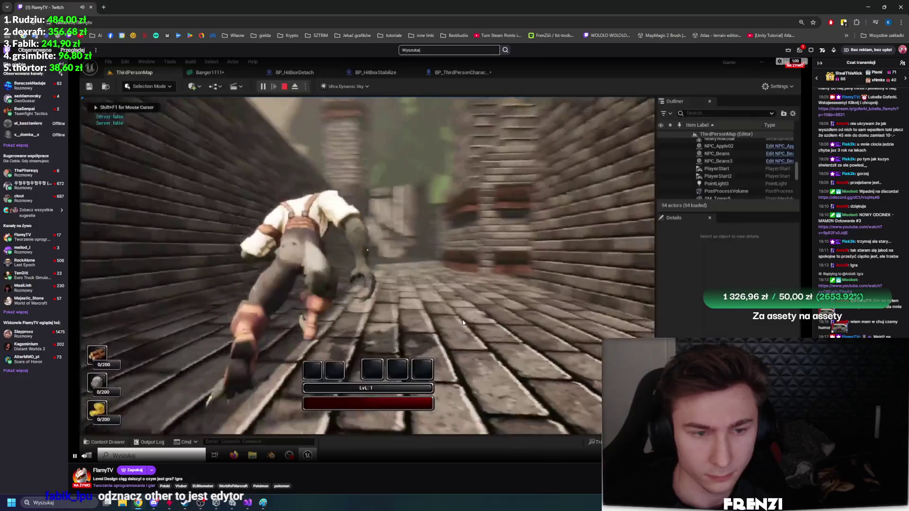